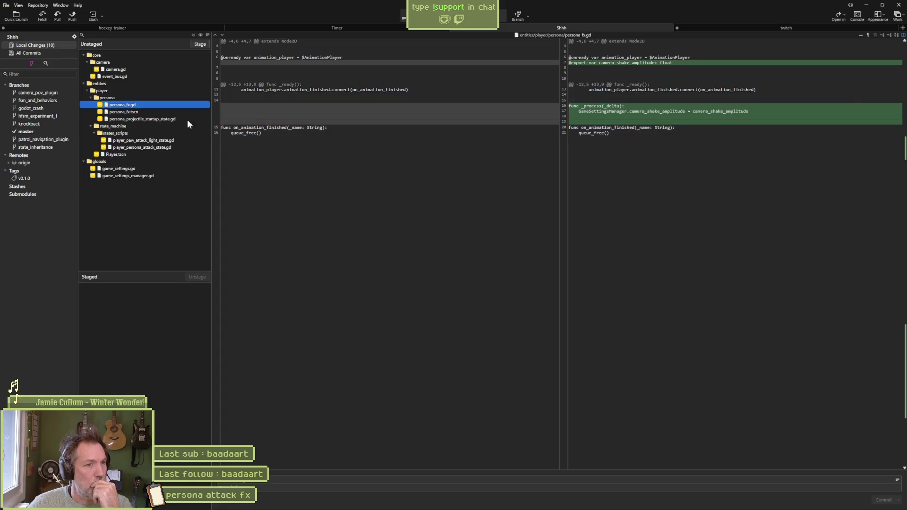
Read Fork's unstaged diffs for persona_fx.tscn and persona_projectile_startup_state.gd
{"action": "left_click", "coordinate": [151, 112]}
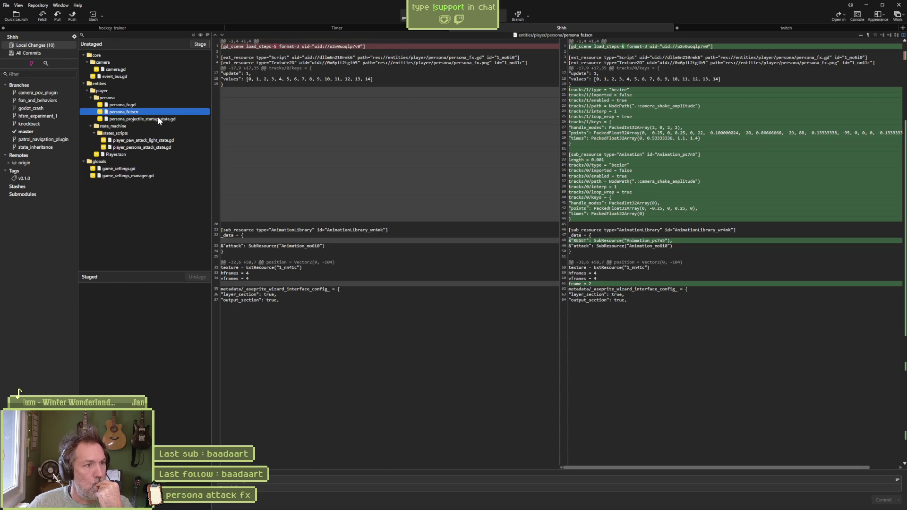
{"action": "left_click", "coordinate": [158, 117]}
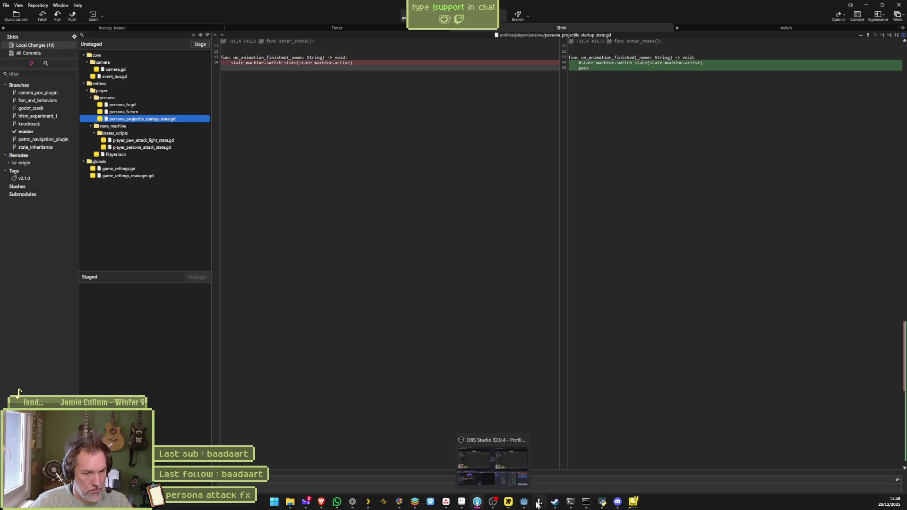
{"action": "left_click", "coordinate": [523, 502]}
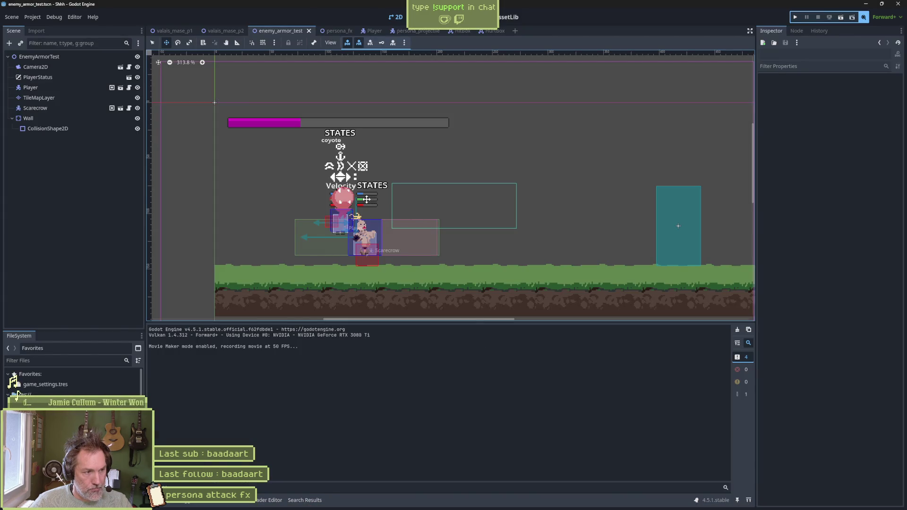
Open the persona_projectile scene and delete its persona_projectile_controller.gd script from FileSystem
{"action": "left_click", "coordinate": [19, 390]}
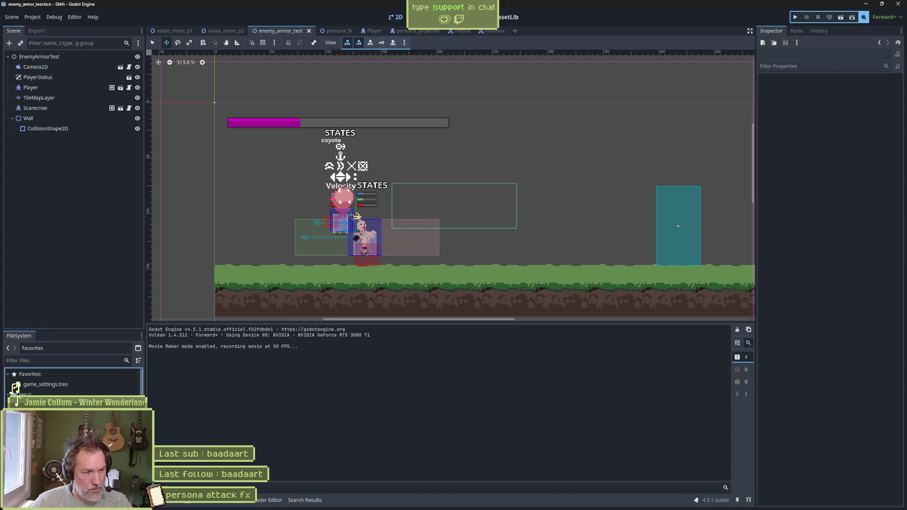
{"action": "scroll", "coordinate": [20, 388], "scroll_direction": "down", "scroll_amount": 2}
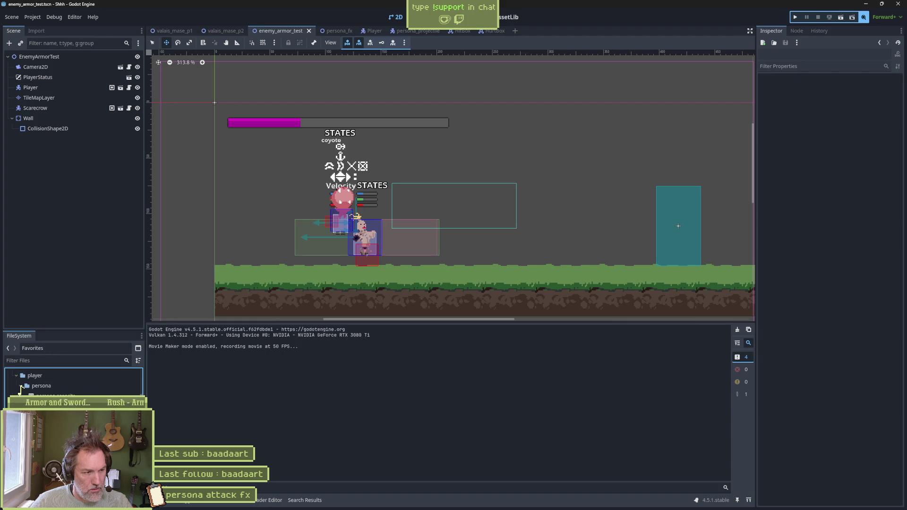
{"action": "double_click", "coordinate": [19, 392]}
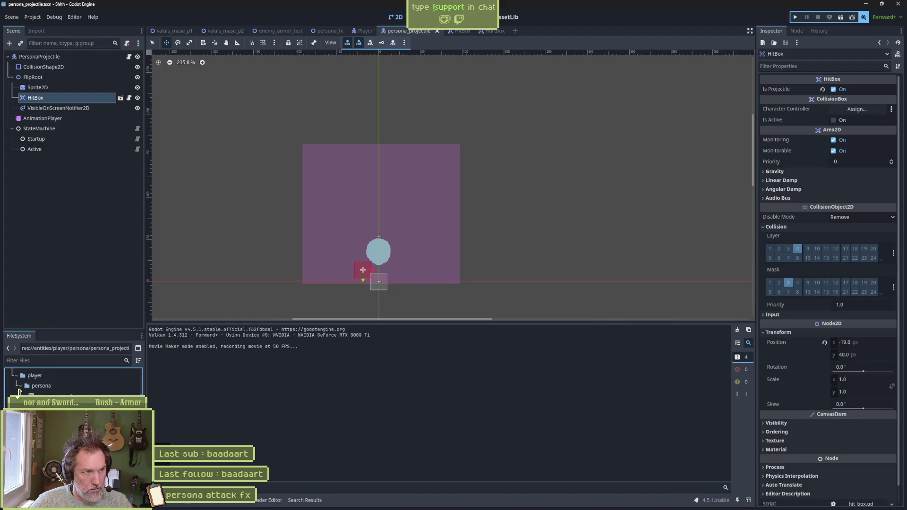
{"action": "left_click", "coordinate": [129, 58]}
{"action": "right_click", "coordinate": [186, 146]}
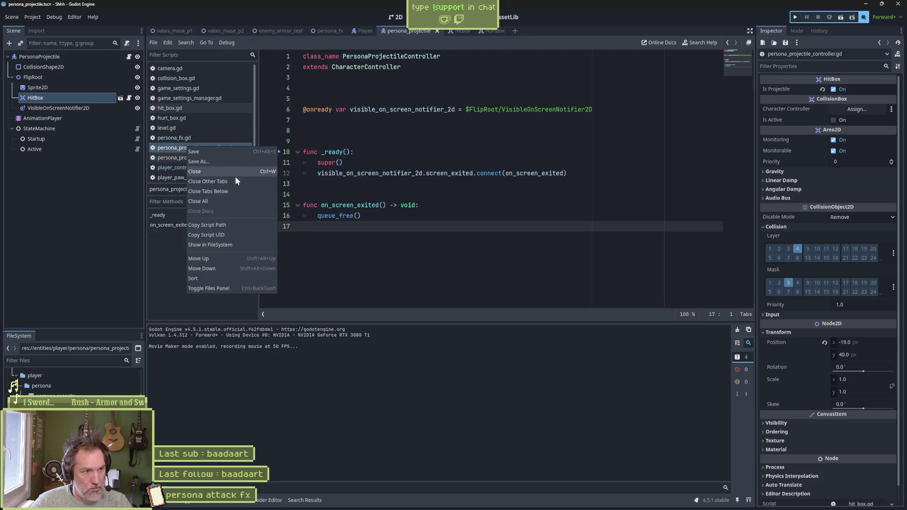
{"action": "left_click", "coordinate": [242, 245]}
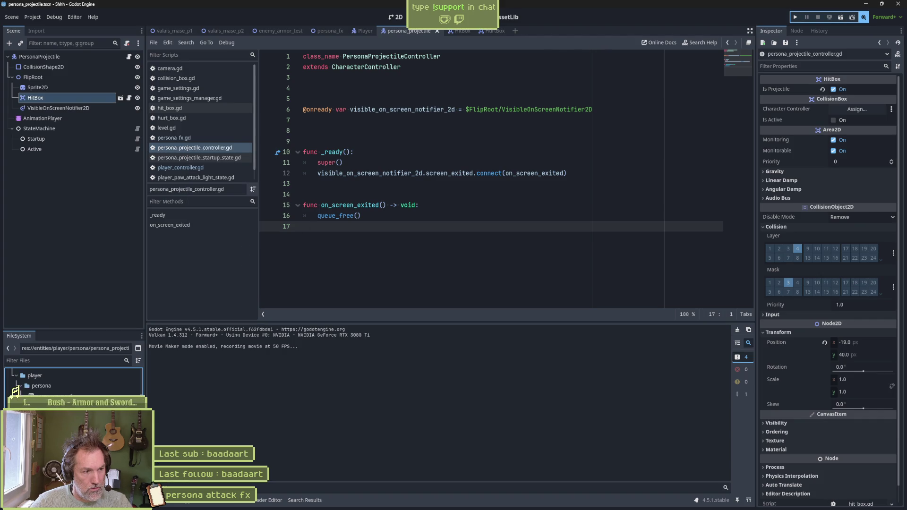
{"action": "key", "text": "Delete"}
{"action": "key", "text": "Return"}
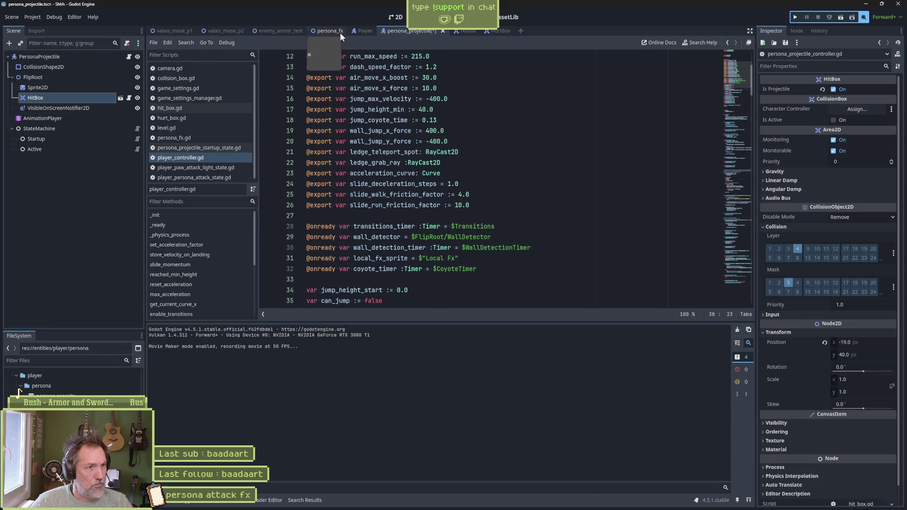
Close persona_projectile unsaved and delete the persona_projectile_scene export from the persona attack state script
{"action": "left_click", "coordinate": [443, 31]}
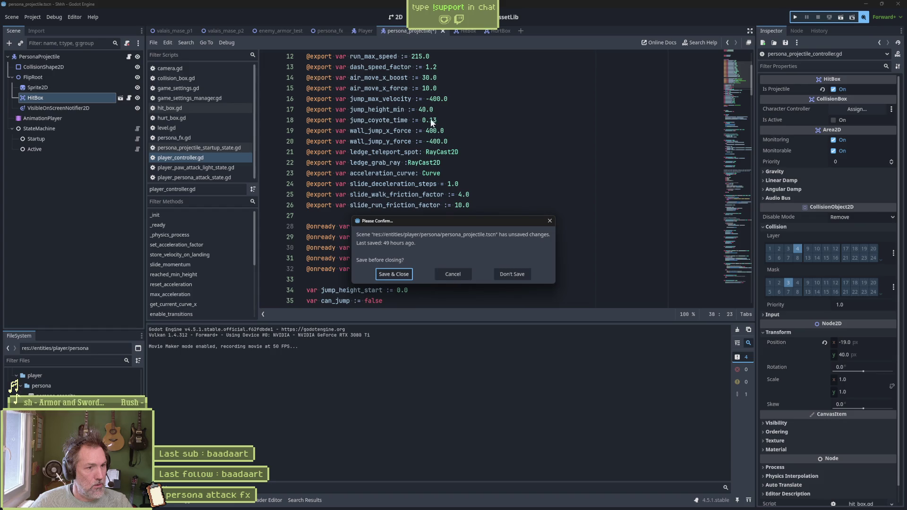
{"action": "left_click", "coordinate": [509, 275]}
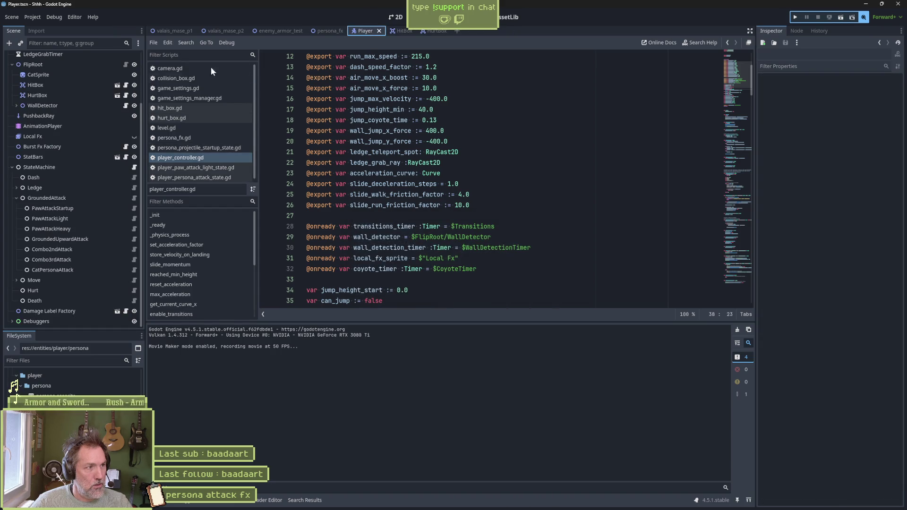
{"action": "left_click", "coordinate": [87, 272]}
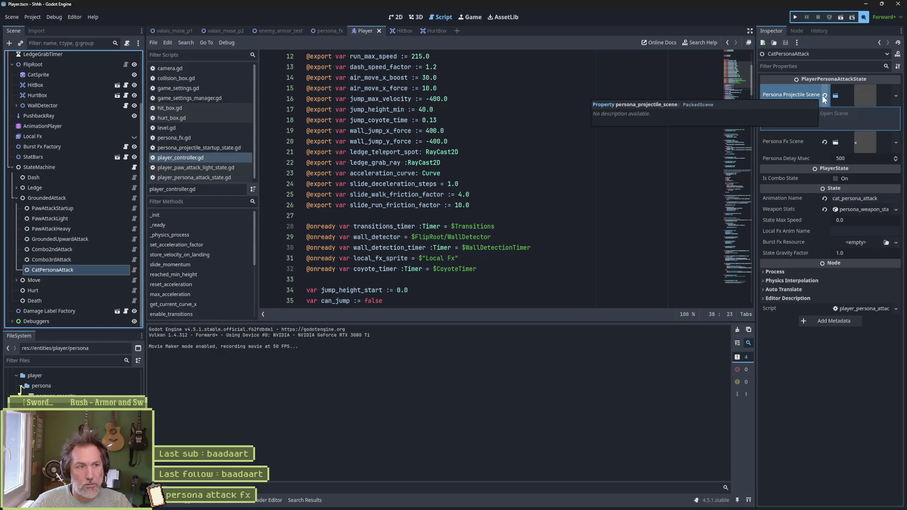
{"action": "left_click", "coordinate": [133, 270]}
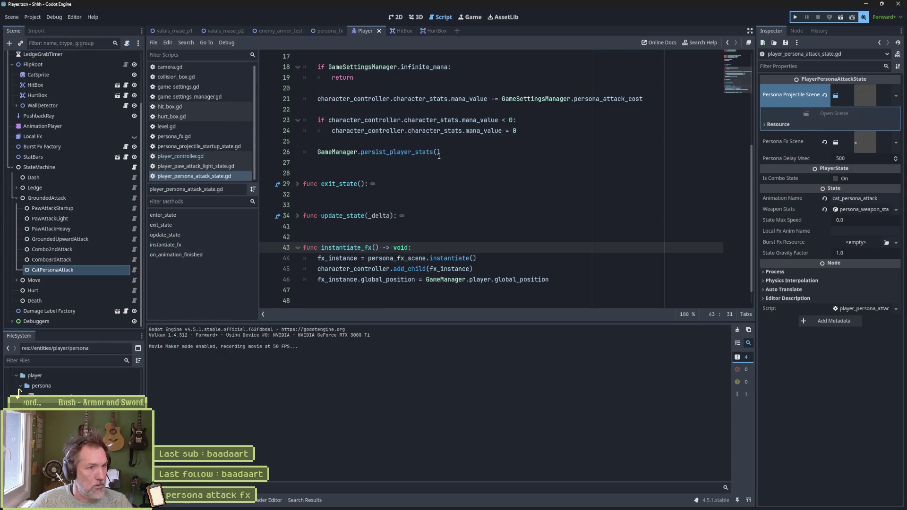
{"action": "scroll", "coordinate": [454, 109], "scroll_direction": "up", "scroll_amount": 5}
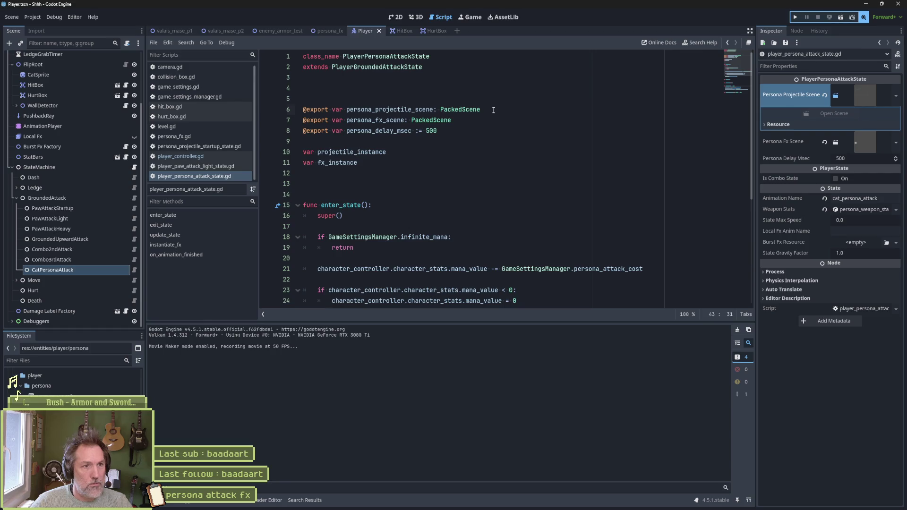
{"action": "left_click", "coordinate": [453, 108]}
{"action": "key", "text": "ctrl+shift+k"}
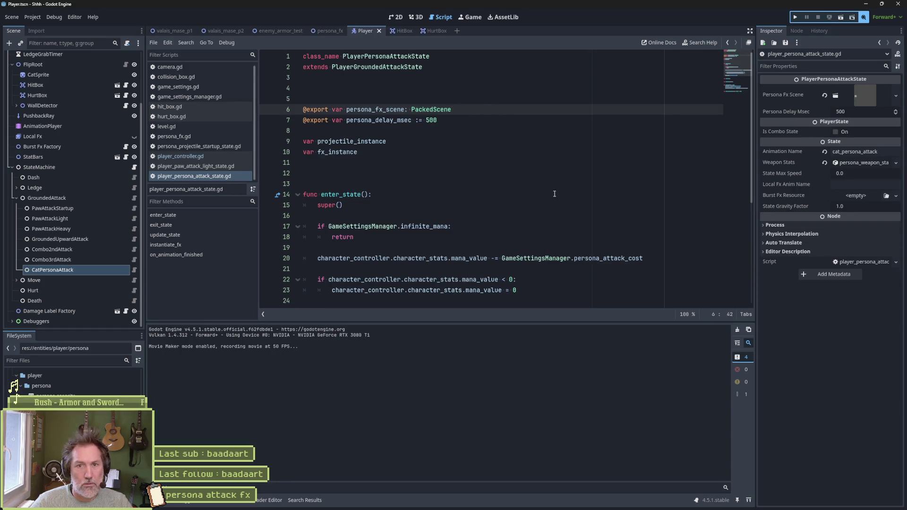
Turn off Movie Maker and run the enemy_armor_test scene with F6
{"action": "left_click", "coordinate": [862, 19]}
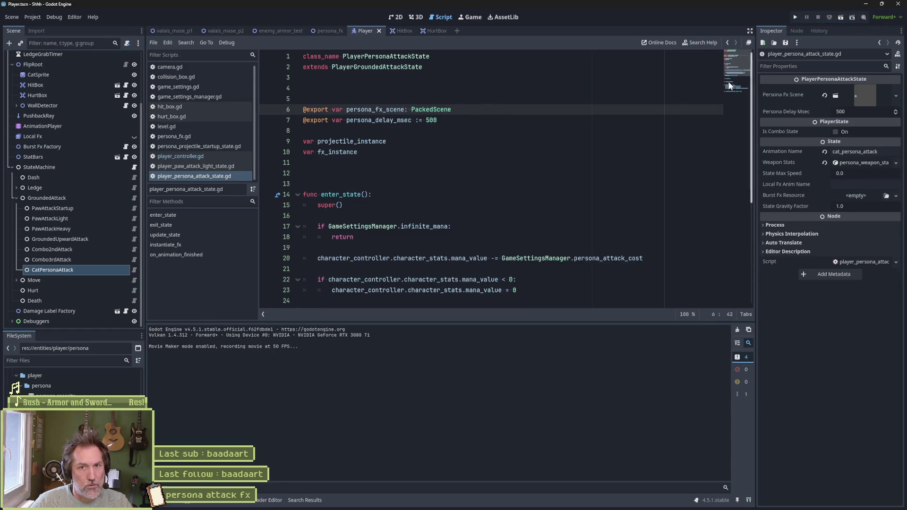
{"action": "key", "text": "Down"}
{"action": "key", "text": "Down"}
{"action": "left_click", "coordinate": [274, 31]}
{"action": "key", "text": "F6"}
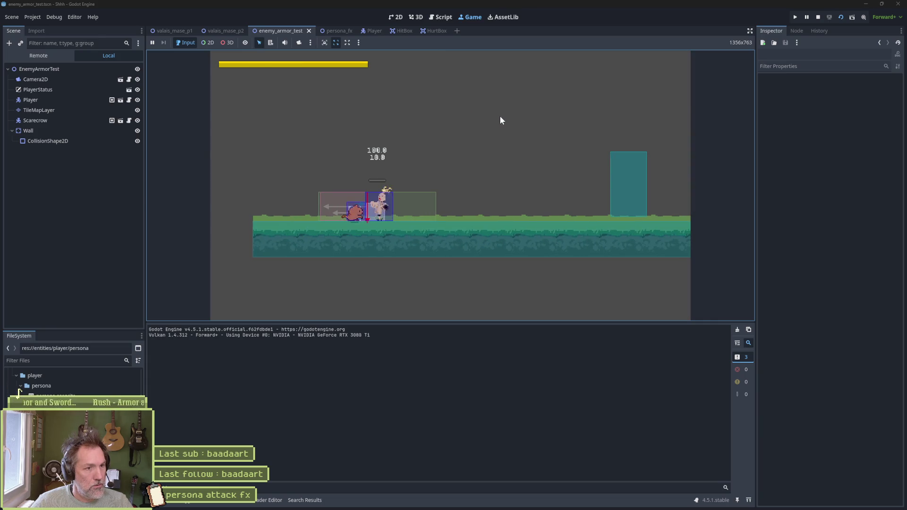
Stop the enemy_armor_test run with F8 and glance at the Debug menu
{"action": "key", "text": "F8"}
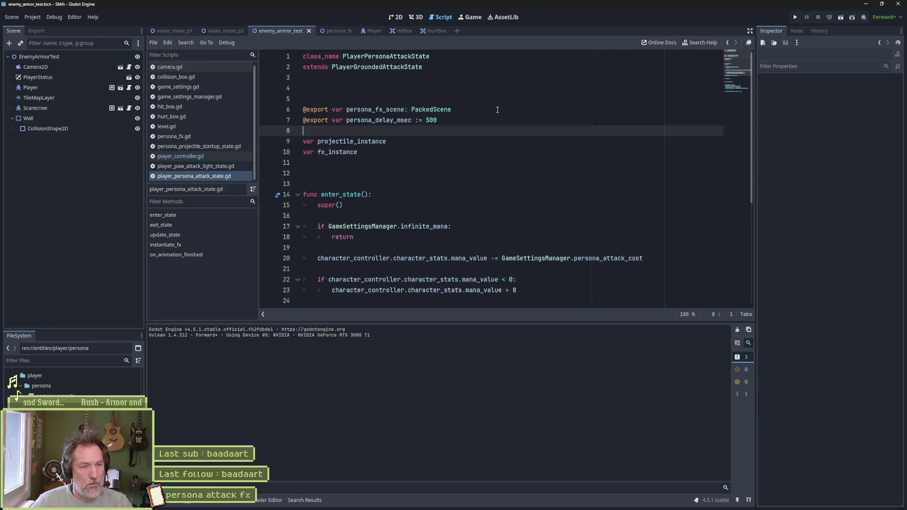
{"action": "left_click", "coordinate": [54, 17]}
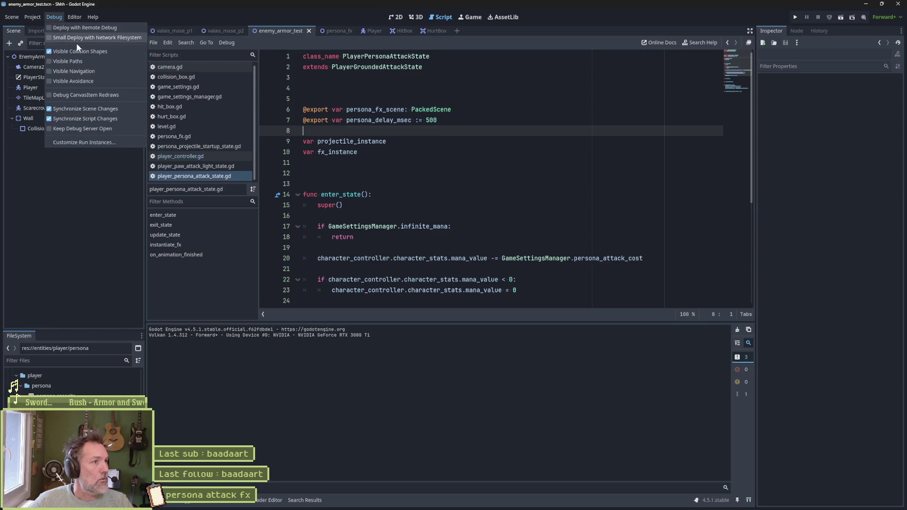
{"action": "left_click", "coordinate": [383, 127]}
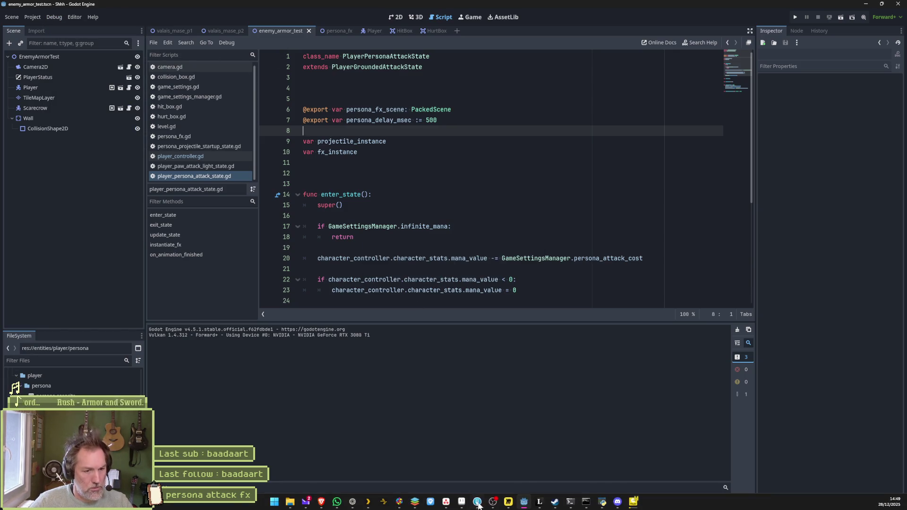
{"action": "left_click", "coordinate": [477, 503]}
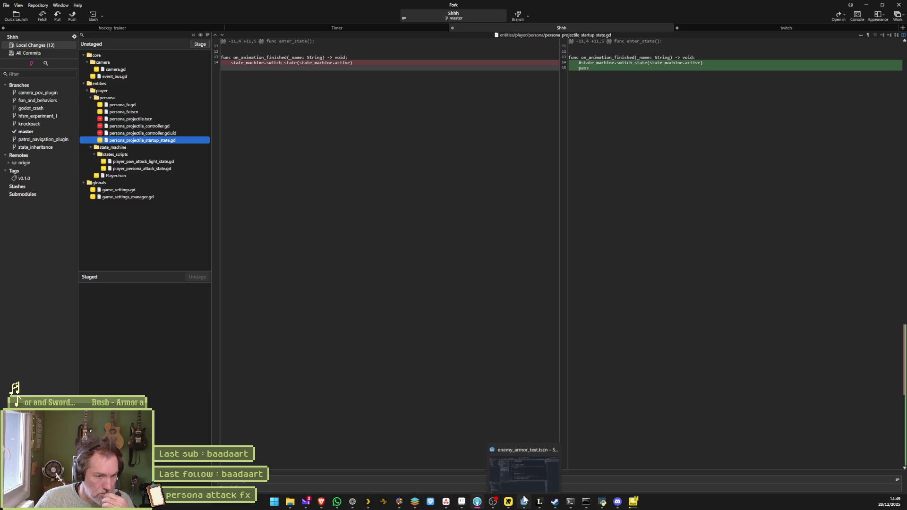
Return to the Godot editor after checking Fork's 13 unstaged changes
{"action": "left_click", "coordinate": [524, 501]}
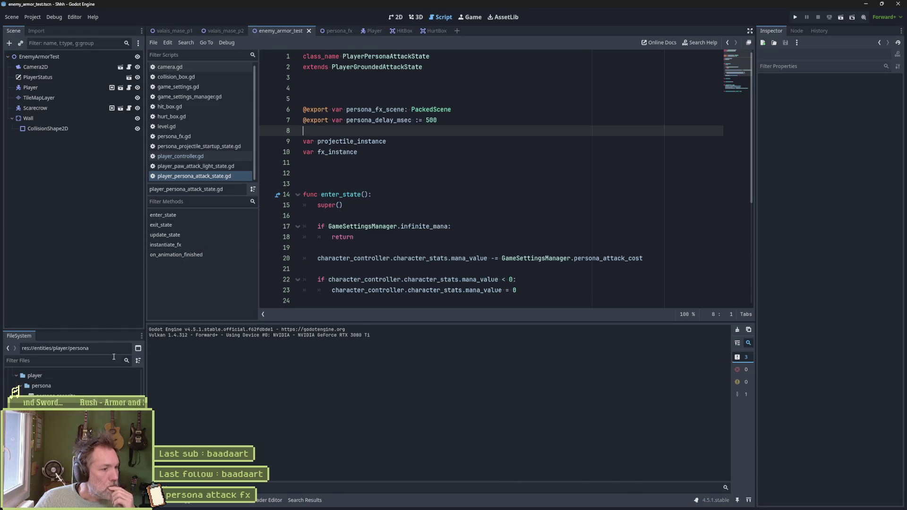
Delete persona_projectile_startup_state.gd from FileSystem and save the scene
{"action": "left_click", "coordinate": [61, 405]}
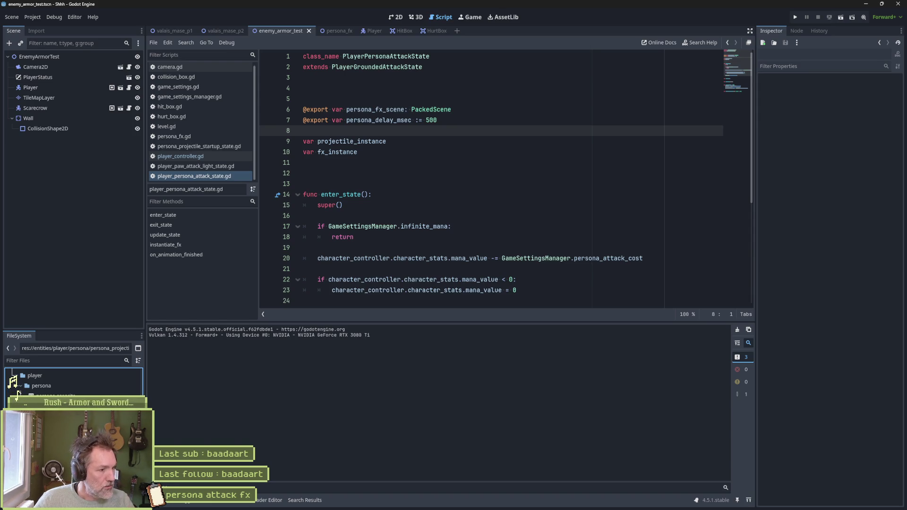
{"action": "key", "text": "Delete"}
{"action": "left_click", "coordinate": [399, 287]}
{"action": "key", "text": "ctrl+s"}
Playtest the scene, moving the cat and casting two persona attacks at the scarecrow, then stop
{"action": "key", "text": "F6"}
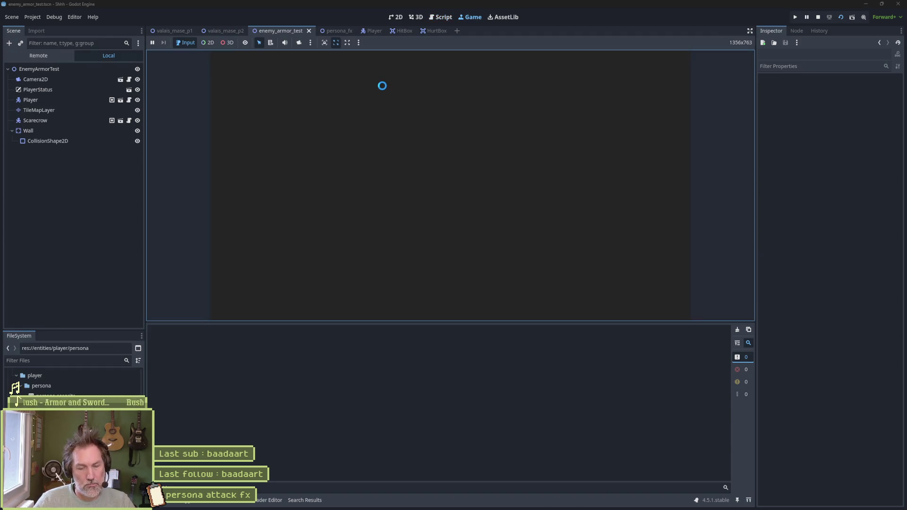
{"action": "left_click", "coordinate": [382, 86]}
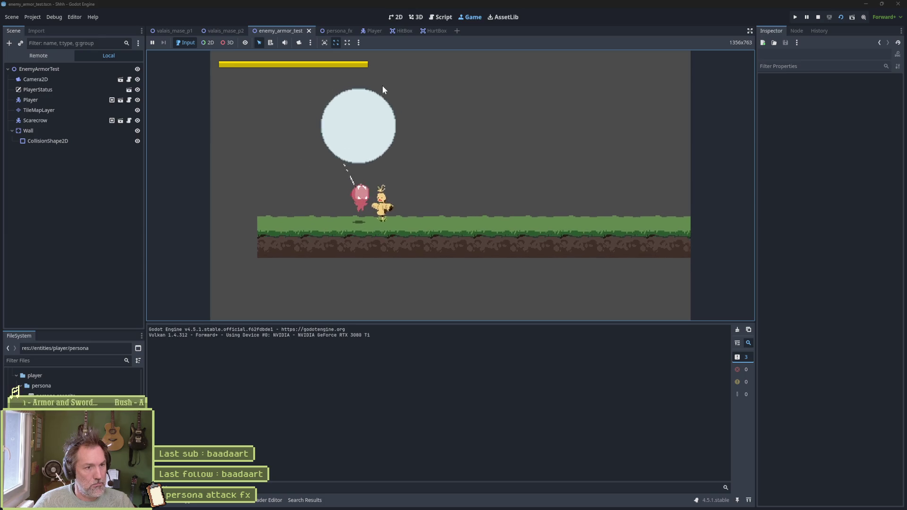
{"action": "key", "text": "Left"}
{"action": "key", "text": "Right"}
{"action": "key", "text": "space"}
{"action": "key", "text": "Left"}
{"action": "key", "text": "space"}
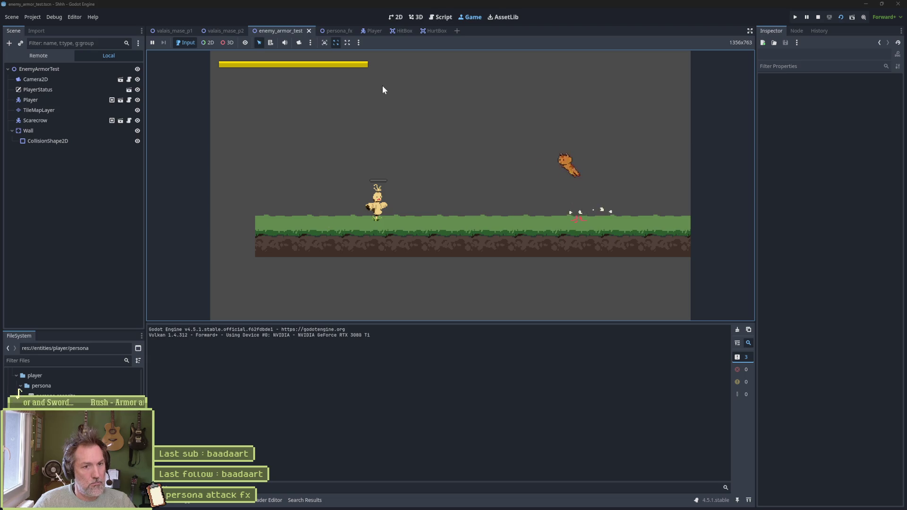
{"action": "key", "text": "Left"}
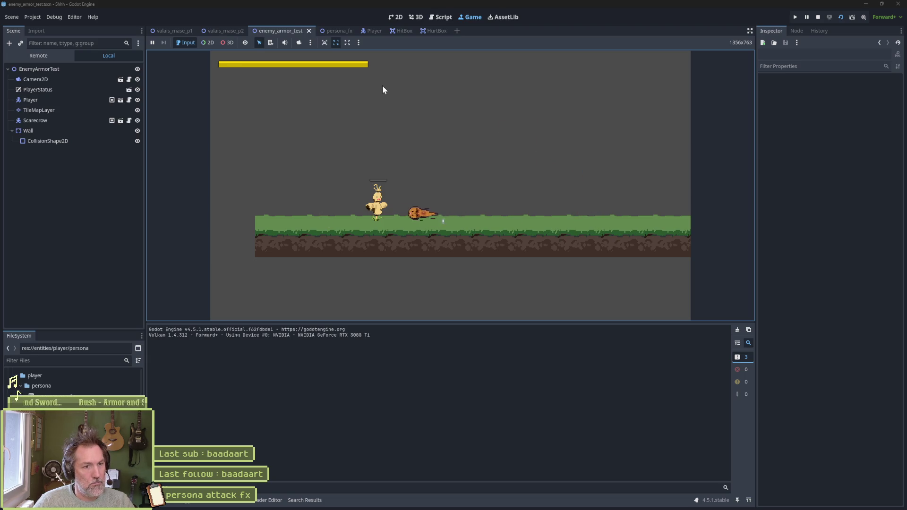
{"action": "key", "text": "x"}
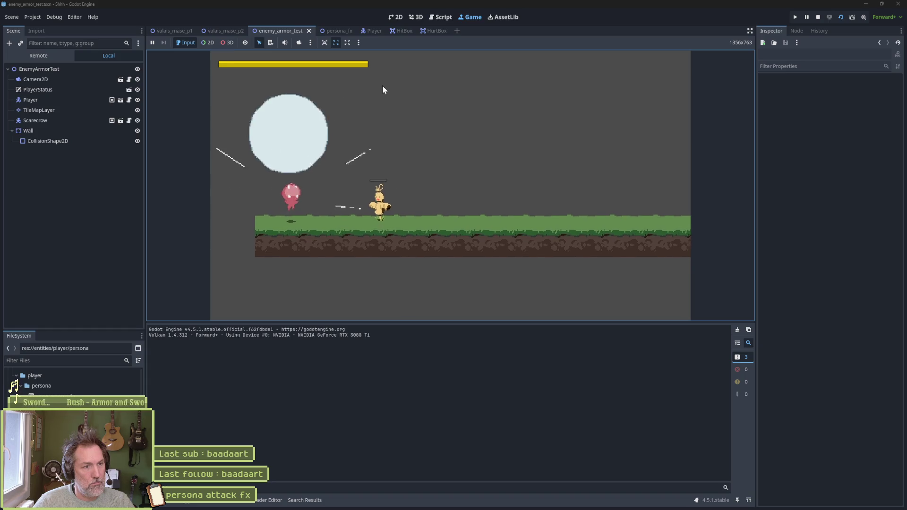
{"action": "key", "text": "x"}
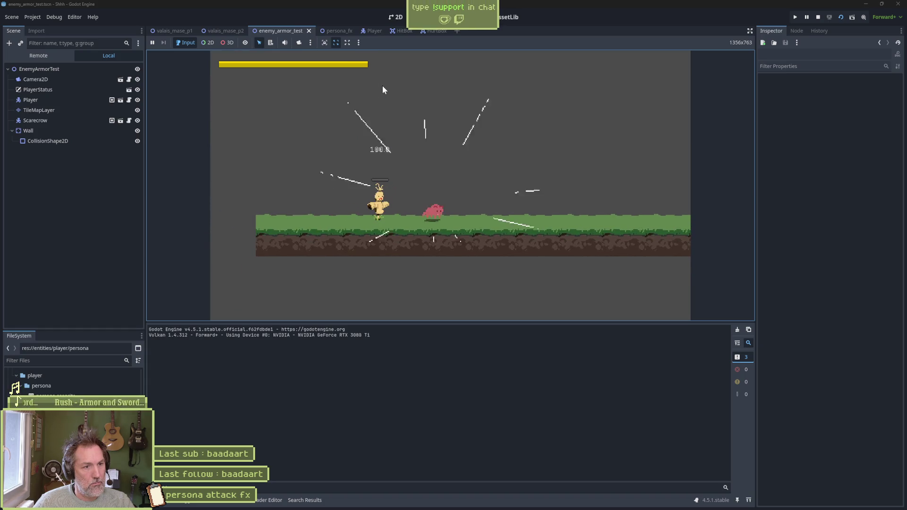
{"action": "key", "text": "F8"}
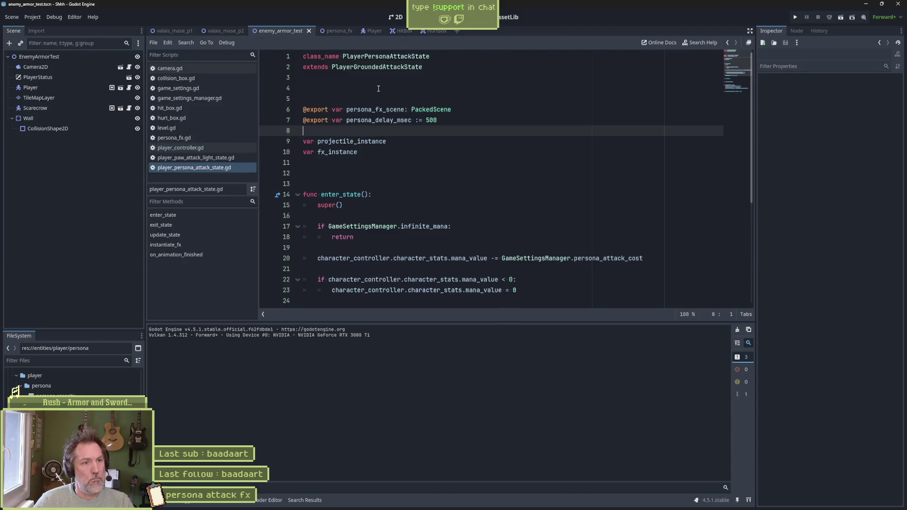
{"action": "key", "text": "alt+Tab"}
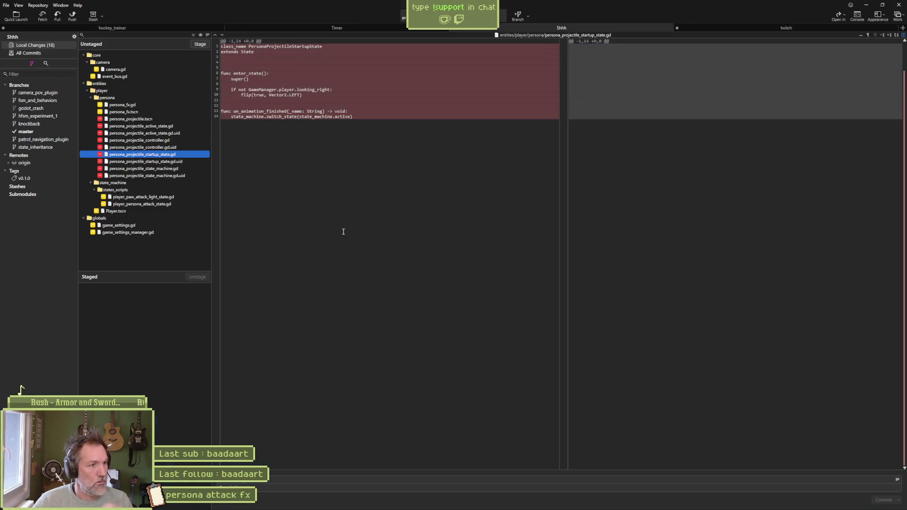
Read Fork's diffs for the paw attack light and persona attack state scripts
{"action": "left_click", "coordinate": [167, 197]}
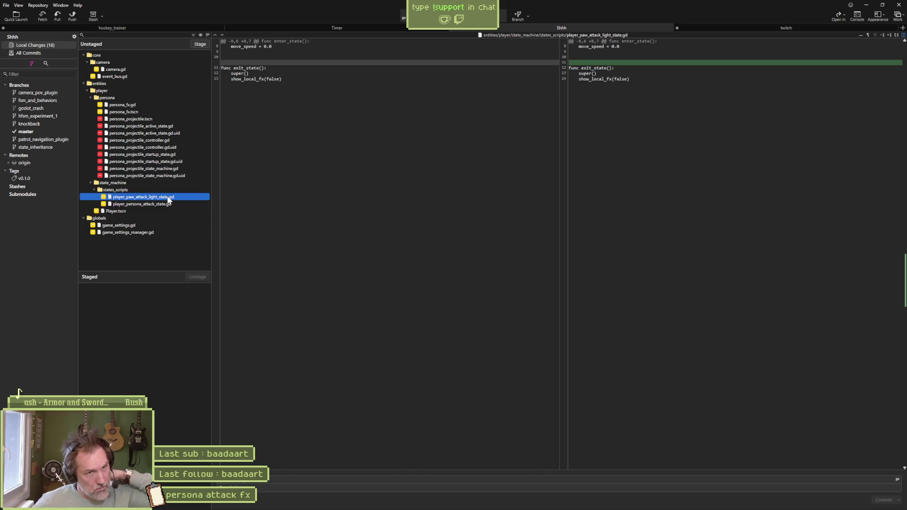
{"action": "left_click", "coordinate": [162, 205]}
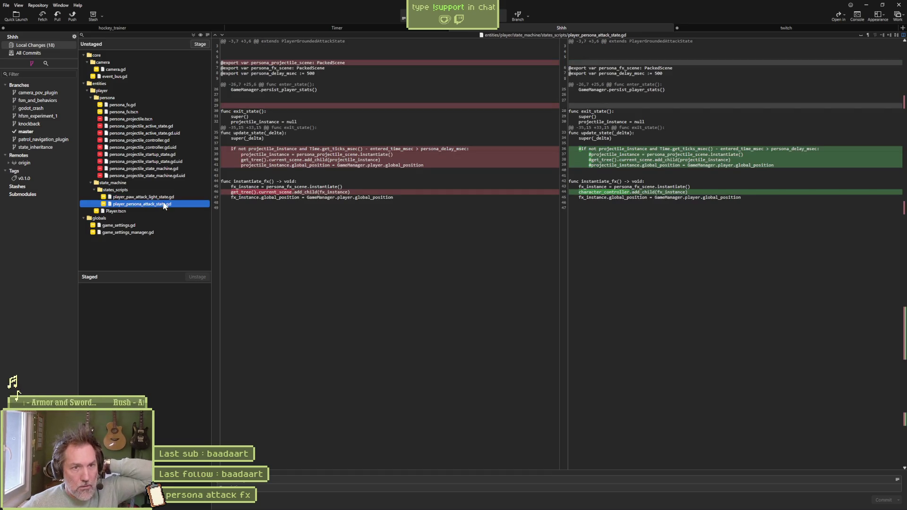
{"action": "mouse_move", "coordinate": [453, 194]}
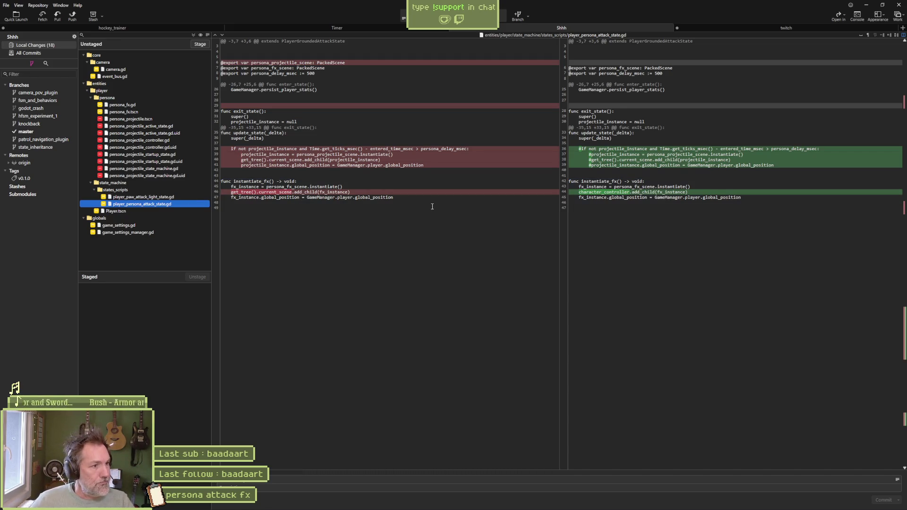
{"action": "key", "text": "alt+Tab"}
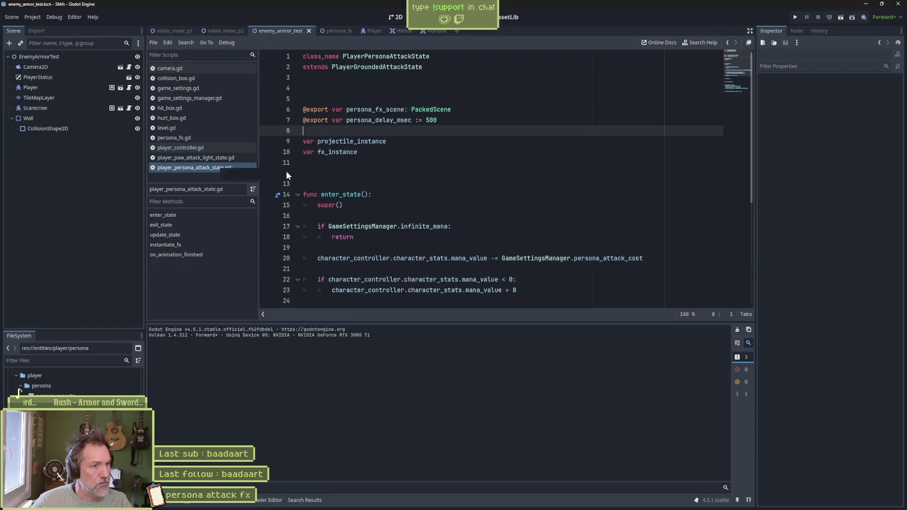
Delete the unused update_state function from player_persona_attack_state.gd
{"action": "scroll", "coordinate": [383, 237], "scroll_direction": "down", "scroll_amount": 4}
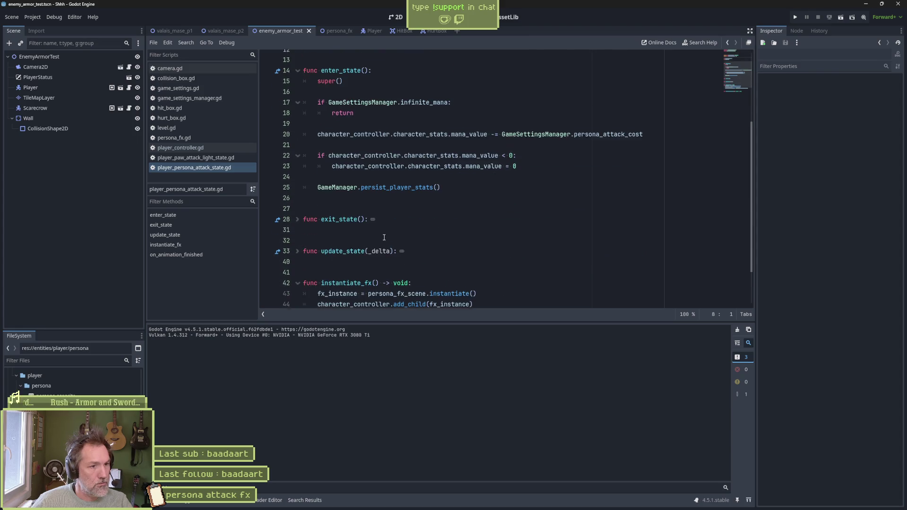
{"action": "left_click", "coordinate": [297, 248]}
{"action": "scroll", "coordinate": [302, 247], "scroll_direction": "down", "scroll_amount": 4}
{"action": "left_click", "coordinate": [615, 192]}
{"action": "mouse_move", "coordinate": [615, 192]}
{"action": "left_mouse_down"}
{"action": "mouse_move", "coordinate": [582, 139]}
{"action": "mouse_move", "coordinate": [584, 110]}
{"action": "left_mouse_up"}
{"action": "key", "text": "Delete"}
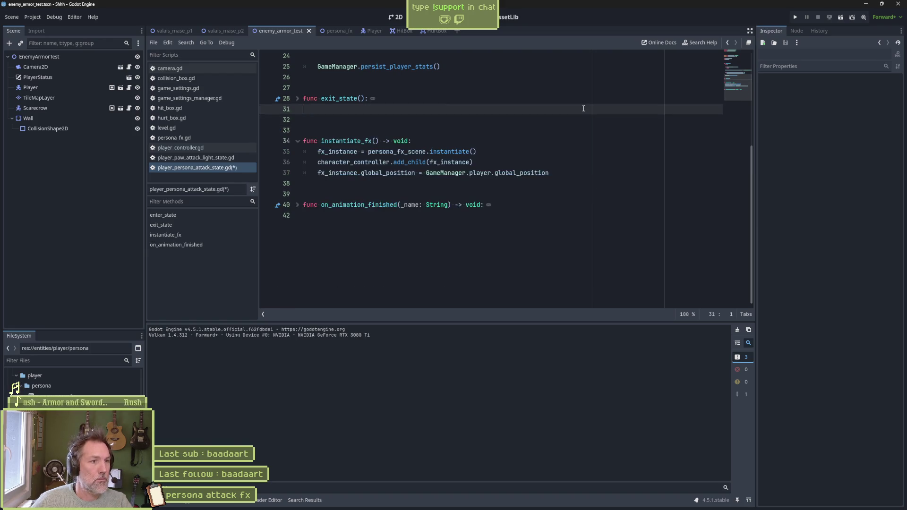
{"action": "left_click", "coordinate": [298, 98]}
{"action": "left_click", "coordinate": [489, 215]}
Add a ## doc comment above instantiate_fx saying the animation player calls it, and save
{"action": "left_click", "coordinate": [421, 183]}
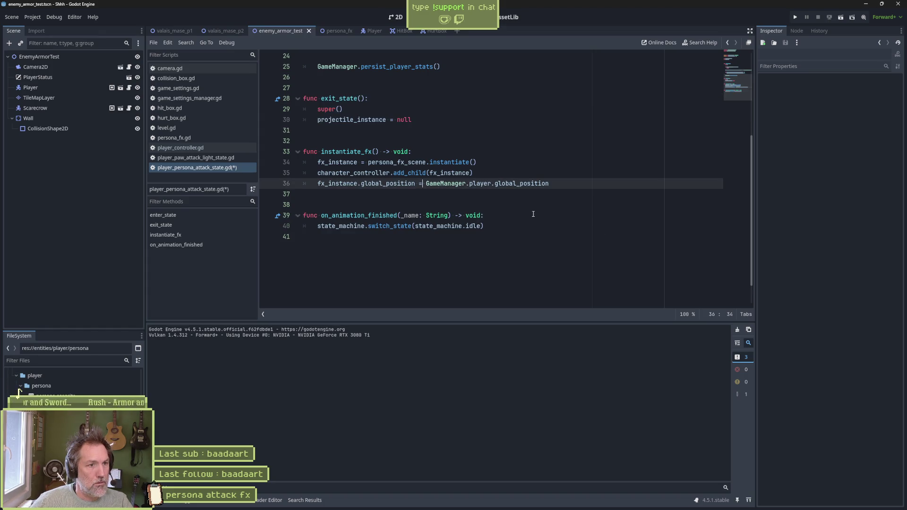
{"action": "scroll", "coordinate": [352, 196], "scroll_direction": "up", "scroll_amount": 4}
{"action": "left_click", "coordinate": [426, 269]}
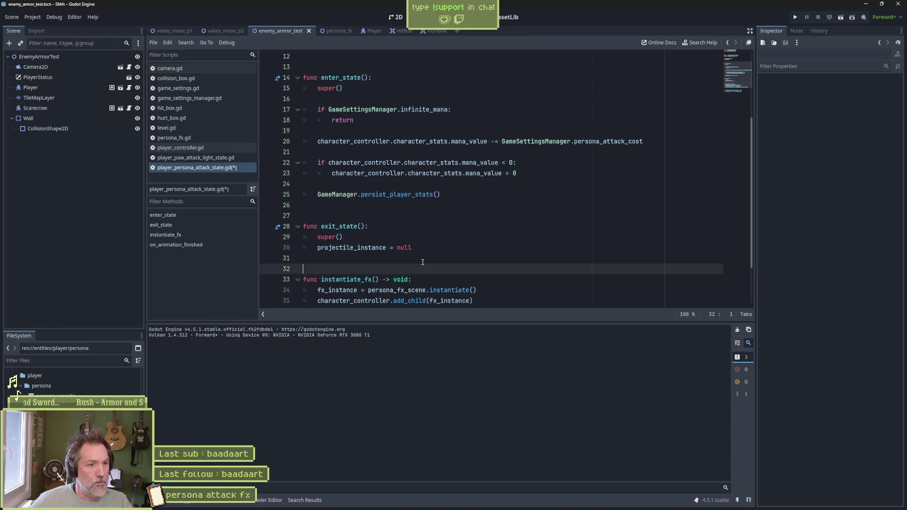
{"action": "key", "text": "Return"}
{"action": "type", "text": "# cal"}
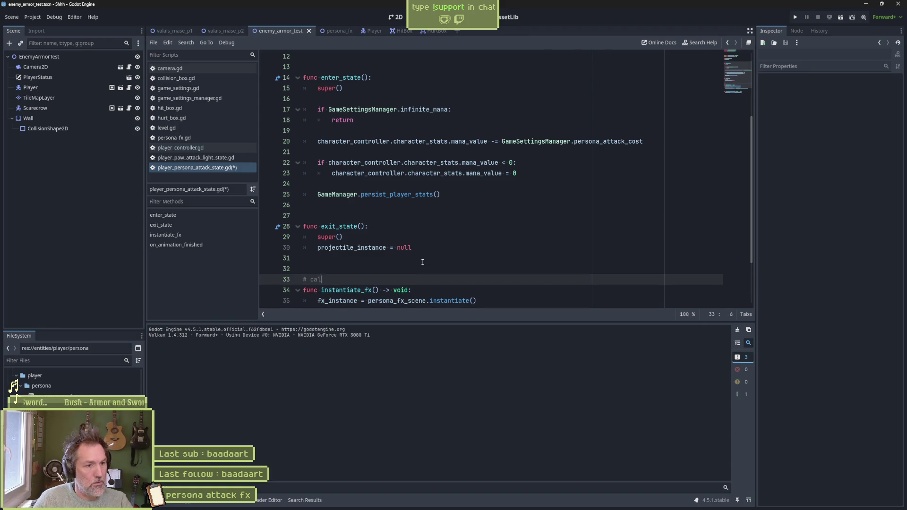
{"action": "type", "text": "tion player"}
{"action": "key", "text": "ctrl+s"}
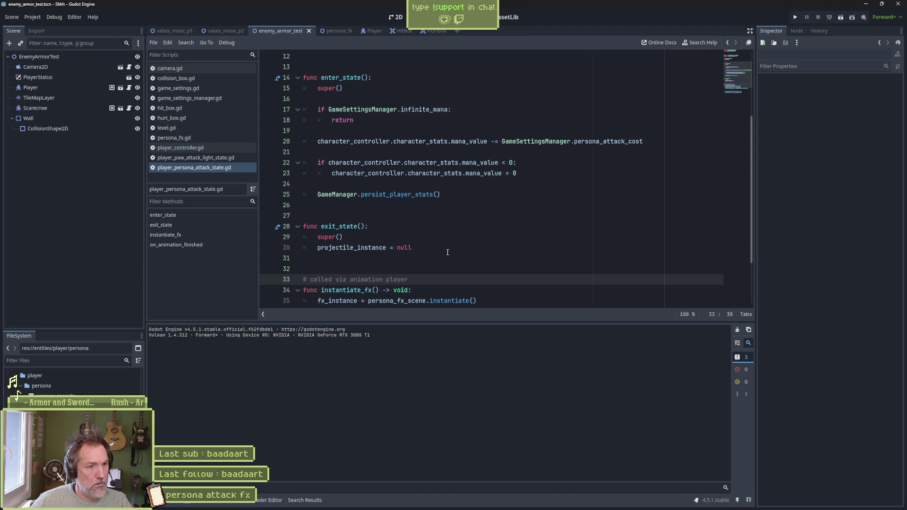
Correct the comment's wording, capitalising 'Called' and fixing 'projectile', then save again
{"action": "type", "text": "#"}
{"action": "key", "text": "Delete"}
{"action": "type", "text": "C"}
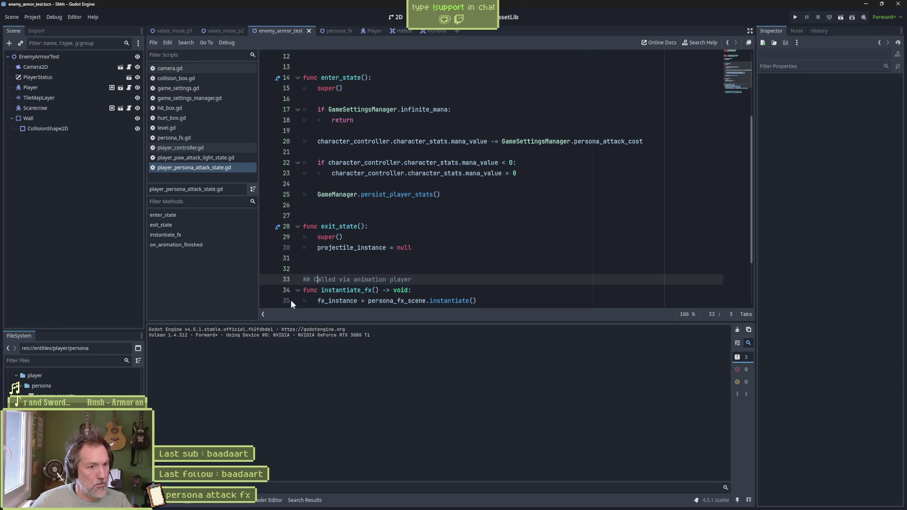
{"action": "type", "text": " to instantiate persoan"}
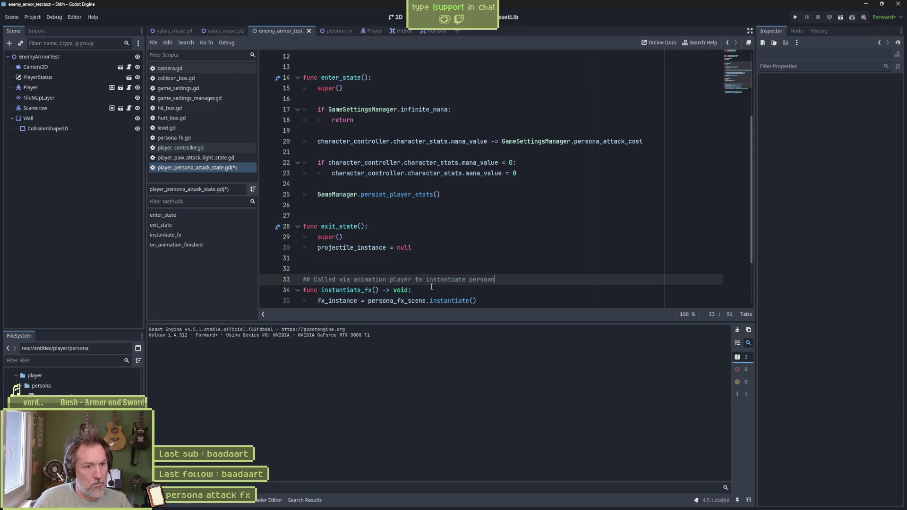
{"action": "key", "text": "BackSpace"}
{"action": "type", "text": "na attack"}
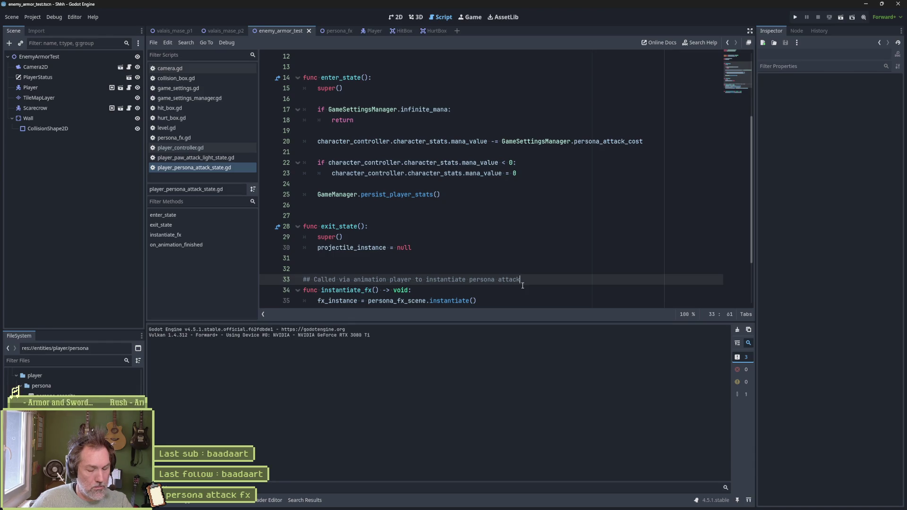
{"action": "type", "text": "projectile"}
{"action": "key", "text": "ctrl+s"}
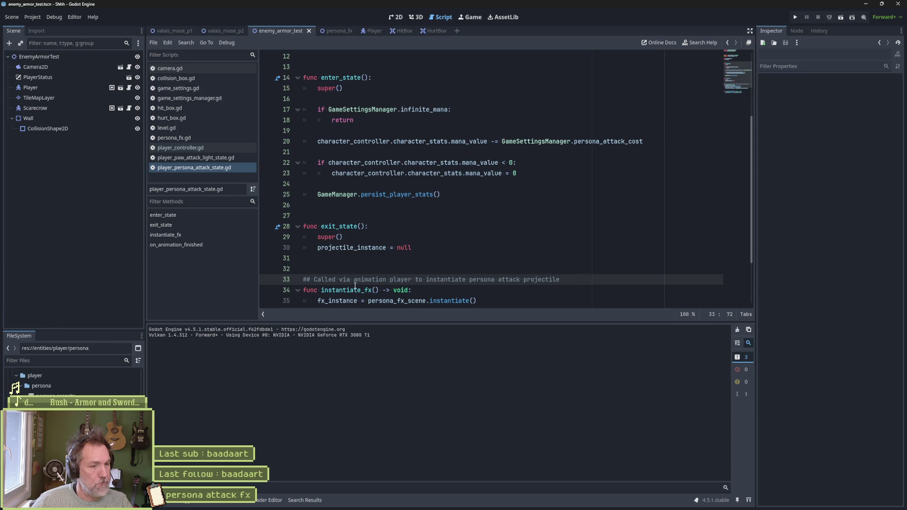
{"action": "key", "text": "alt+Tab"}
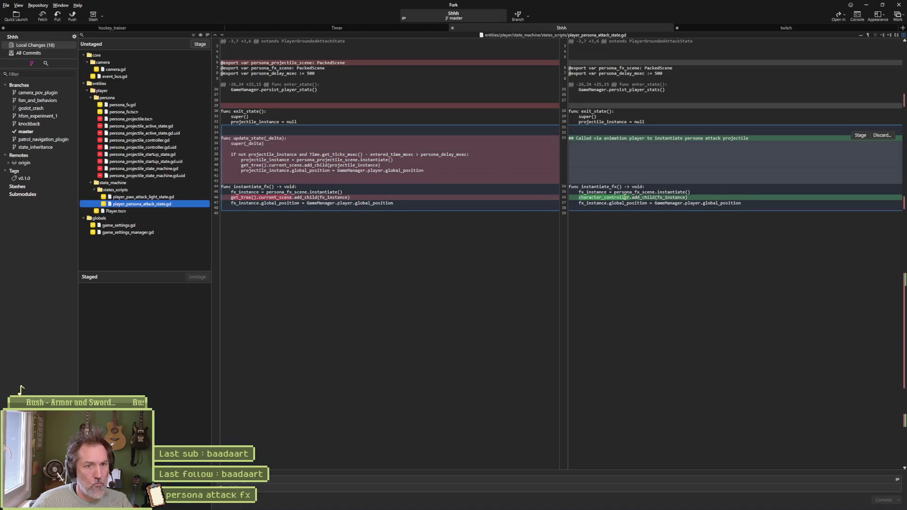
Inspect the Player.tscn and game_settings_manager.gd diffs, then stage all 18 changed files
{"action": "left_click", "coordinate": [142, 213]}
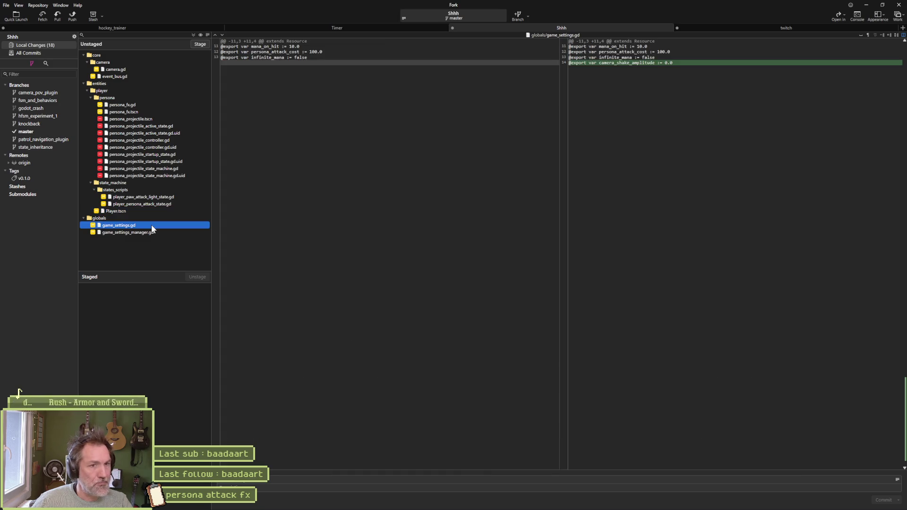
{"action": "left_click", "coordinate": [155, 233]}
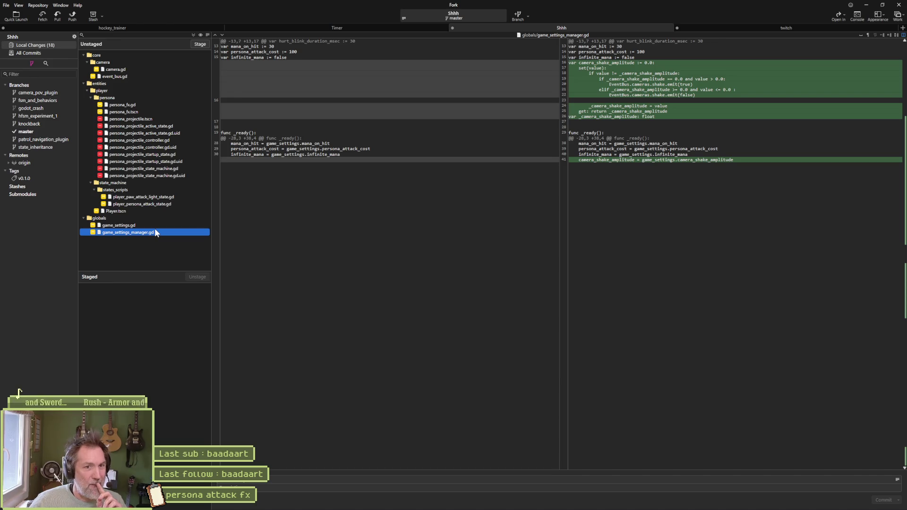
{"action": "mouse_move", "coordinate": [651, 87]}
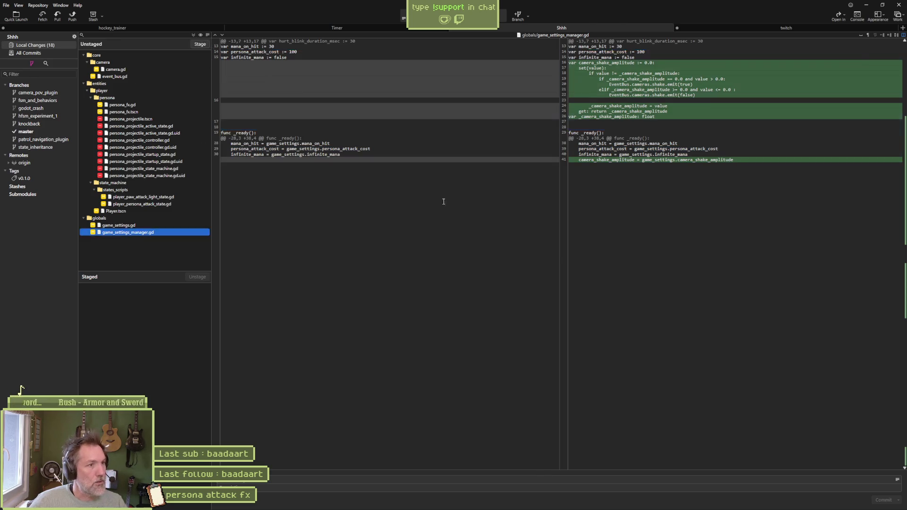
{"action": "left_click", "coordinate": [200, 44]}
{"action": "left_click", "coordinate": [446, 503]}
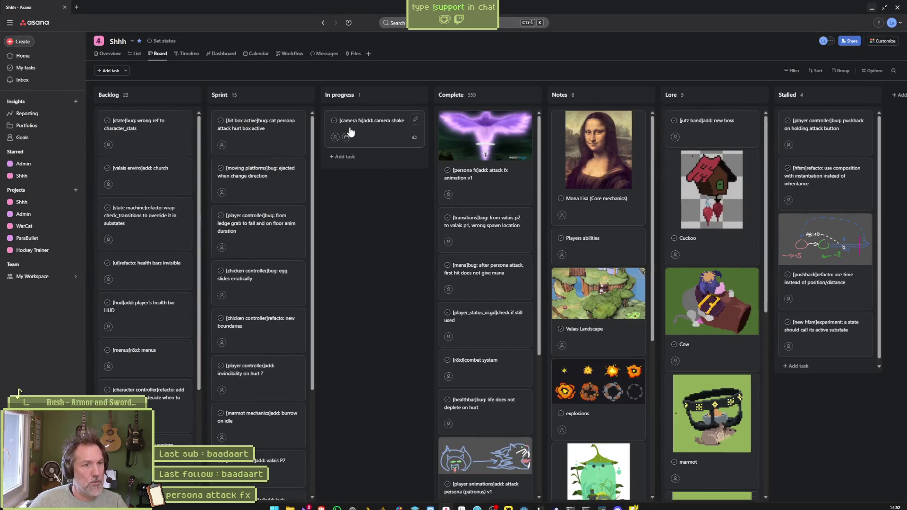
Open the '[camera fx]add: camera shake' task and copy its title for the commit summary
{"action": "left_click", "coordinate": [350, 131]}
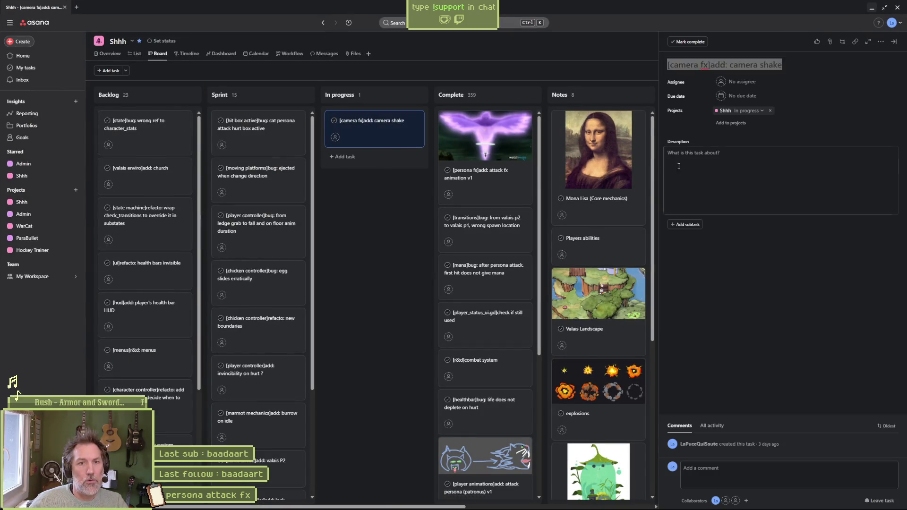
{"action": "key", "text": "ctrl+c"}
{"action": "key", "text": "alt+Tab"}
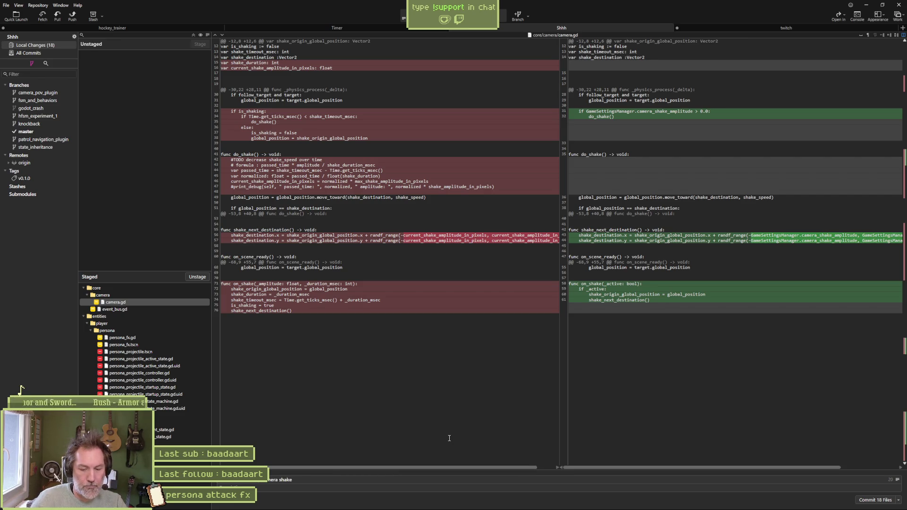
Append ' [persona attack]removed: unused projectile and scripts' to the commit summary and commit the staged files
{"action": "type", "text": "["}
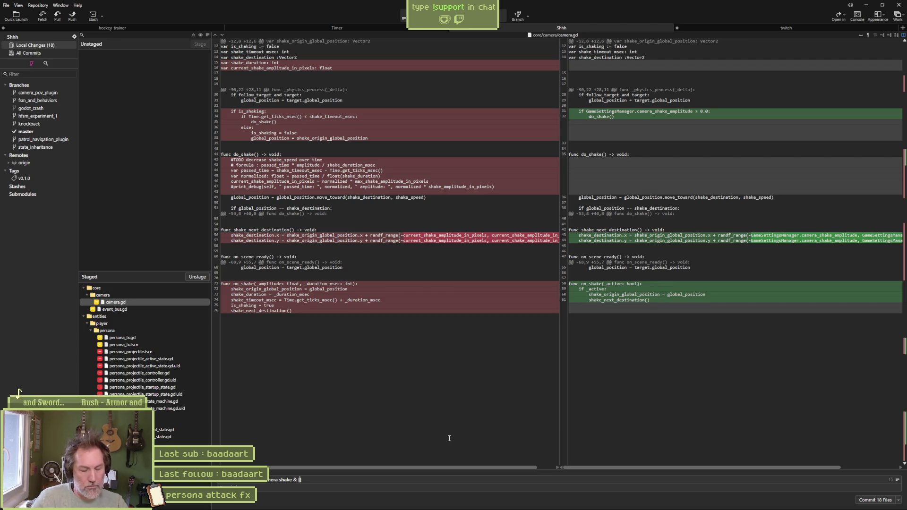
{"action": "type", "text": "perso"}
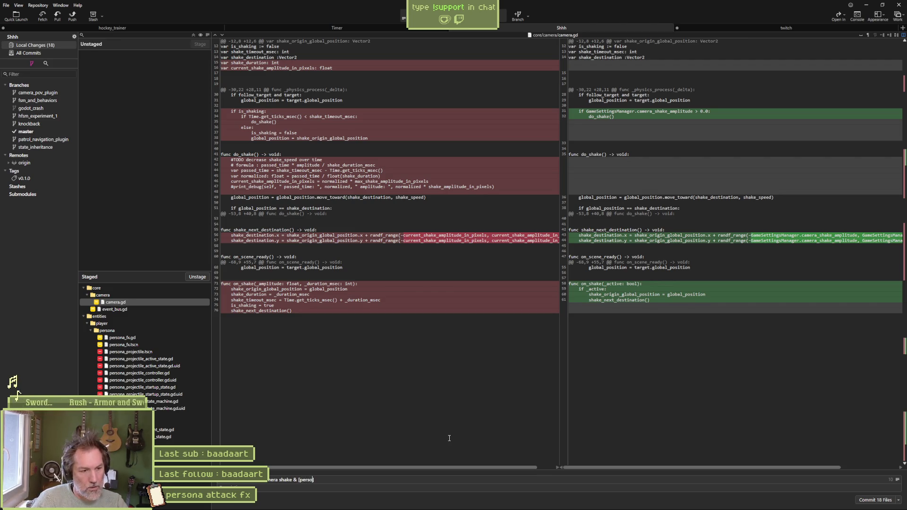
{"action": "type", "text": "na attack]removed:"}
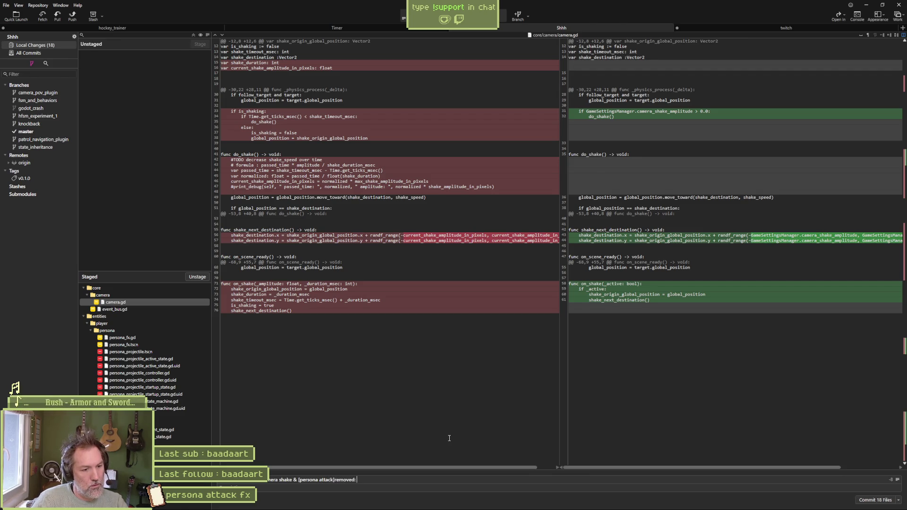
{"action": "type", "text": " unu"}
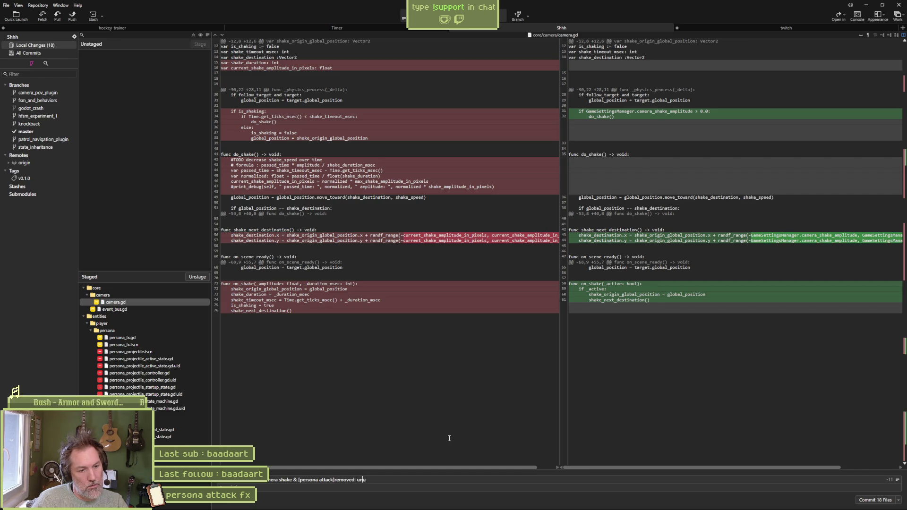
{"action": "type", "text": "sed projectile"}
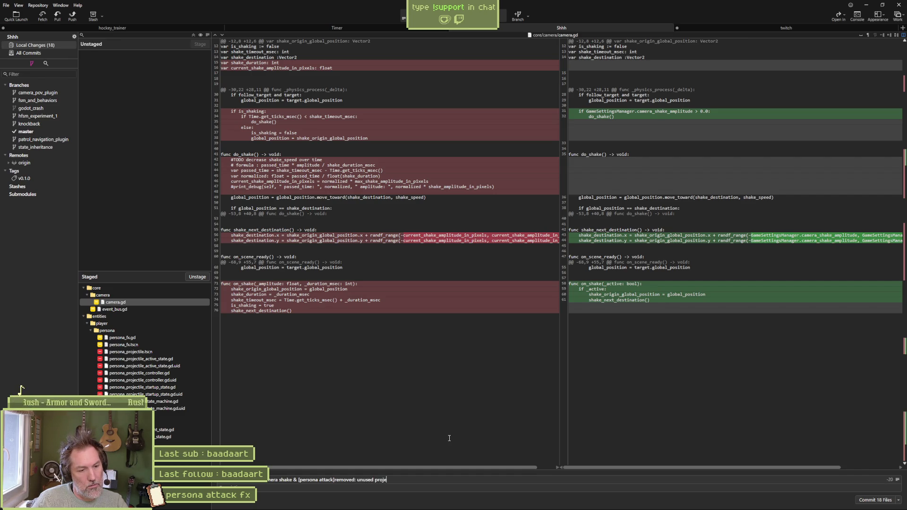
{"action": "type", "text": " an"}
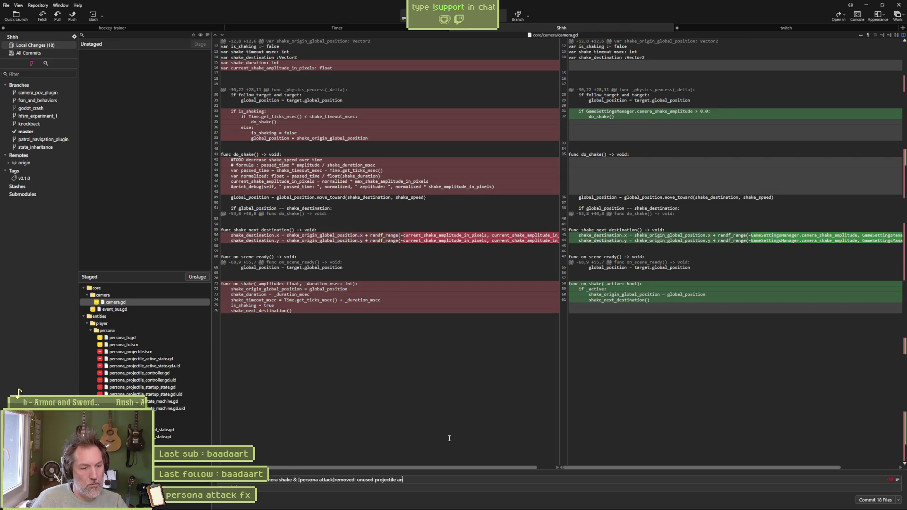
{"action": "type", "text": "d scripts"}
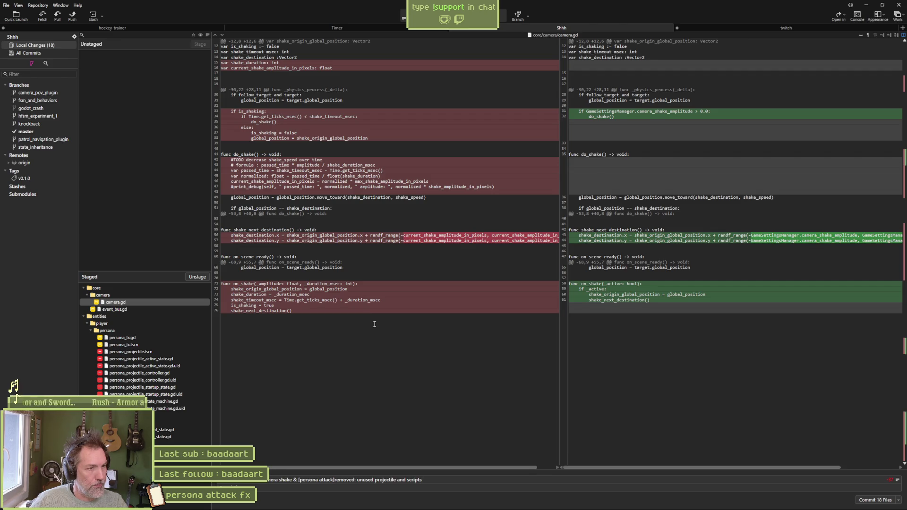
{"action": "key", "text": "ctrl+Return"}
{"action": "key", "text": "ctrl+Return"}
{"action": "left_click", "coordinate": [71, 18]}
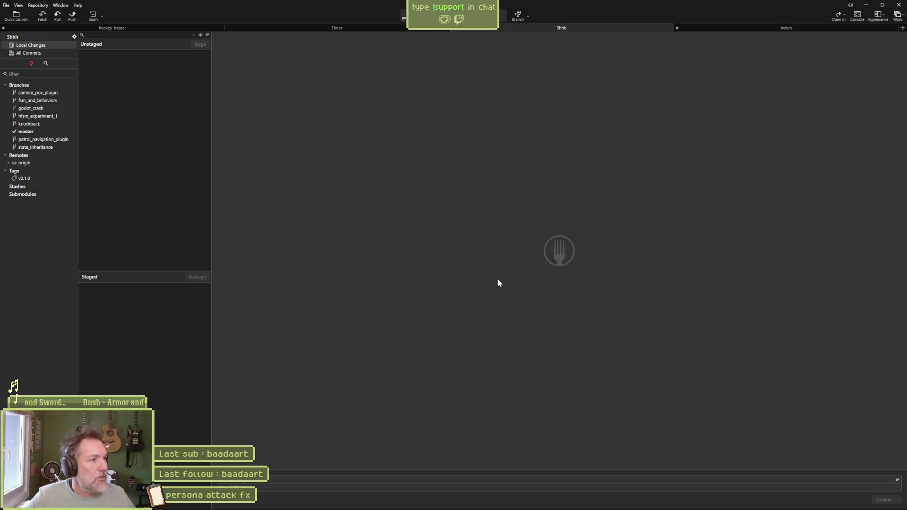
Minimize Fork to bring the Asana task board into view
{"action": "left_click", "coordinate": [868, 5]}
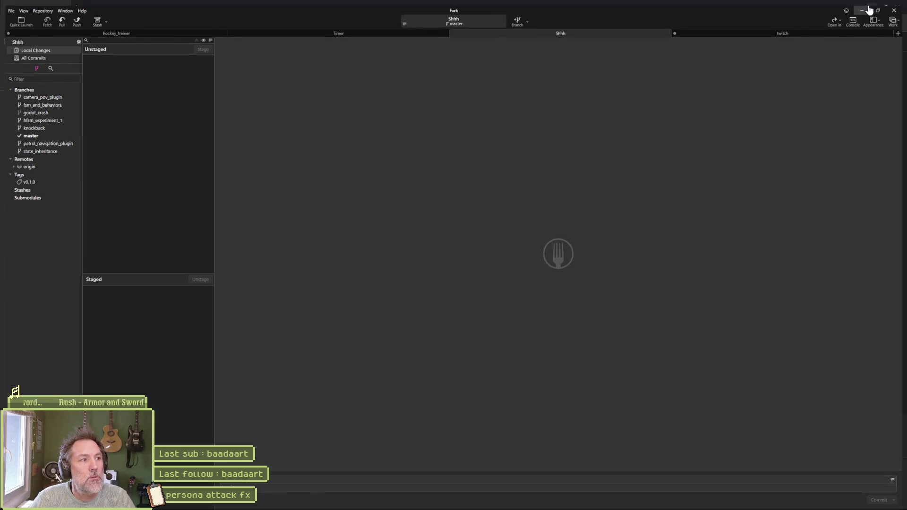
Drag the camera shake card from In progress to Complete, then bring Godot back to the front
{"action": "left_click_drag", "start_coordinate": [382, 131], "coordinate": [493, 128]}
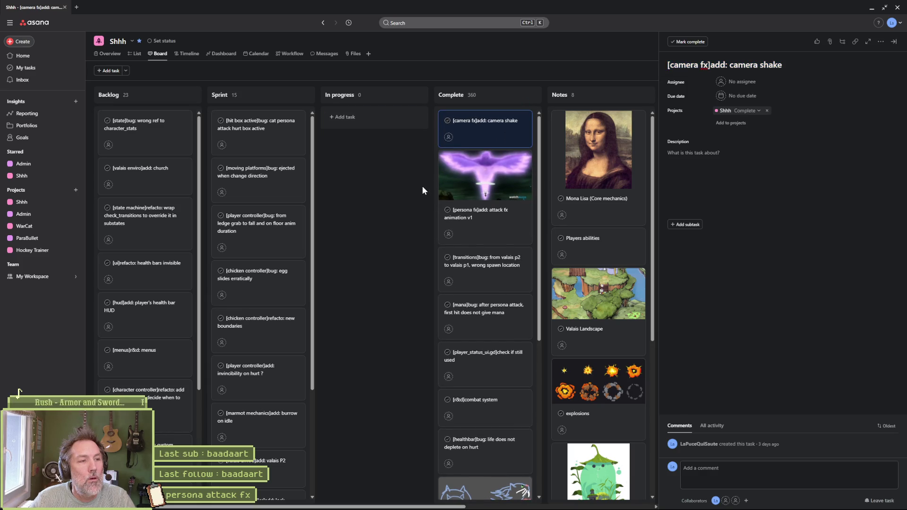
{"action": "mouse_move", "coordinate": [461, 508]}
{"action": "left_click", "coordinate": [520, 503]}
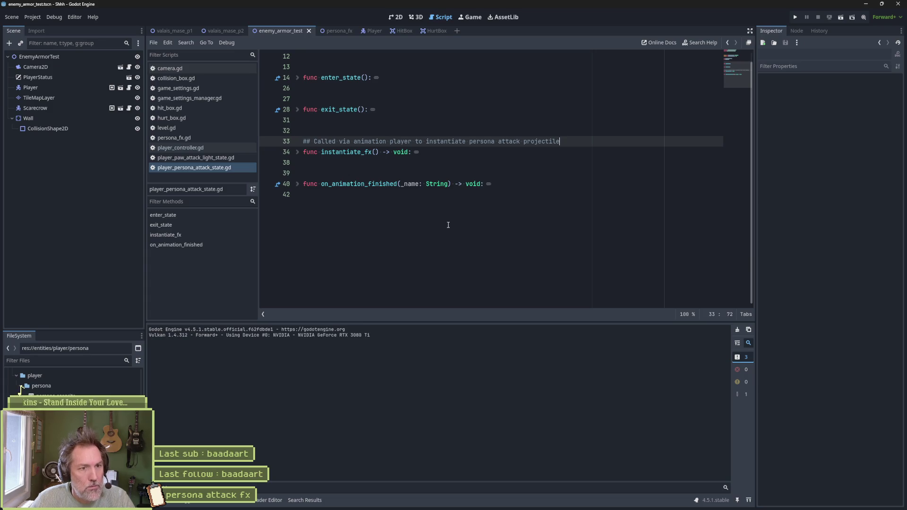
Run valais_mase_p2 twice to try the cat's persona attack, stopping each run, then open the Player scene
{"action": "left_click", "coordinate": [229, 31]}
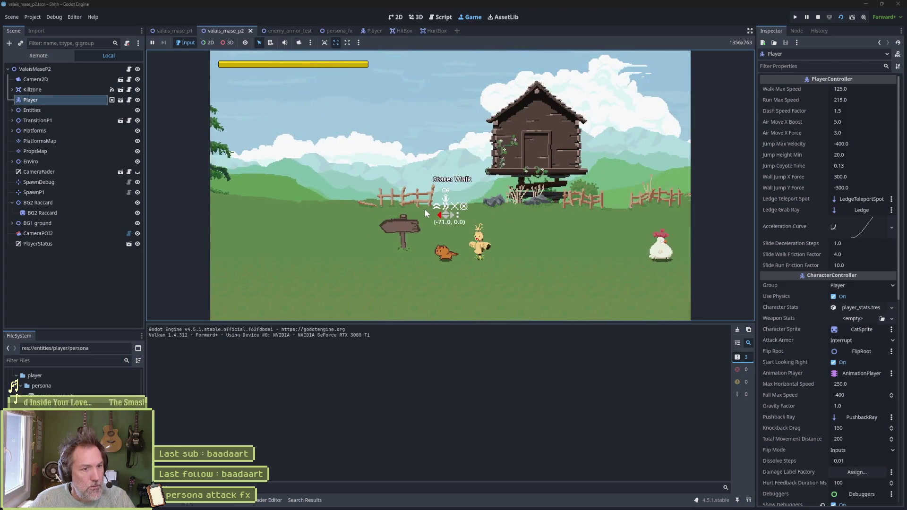
{"action": "key", "text": "e"}
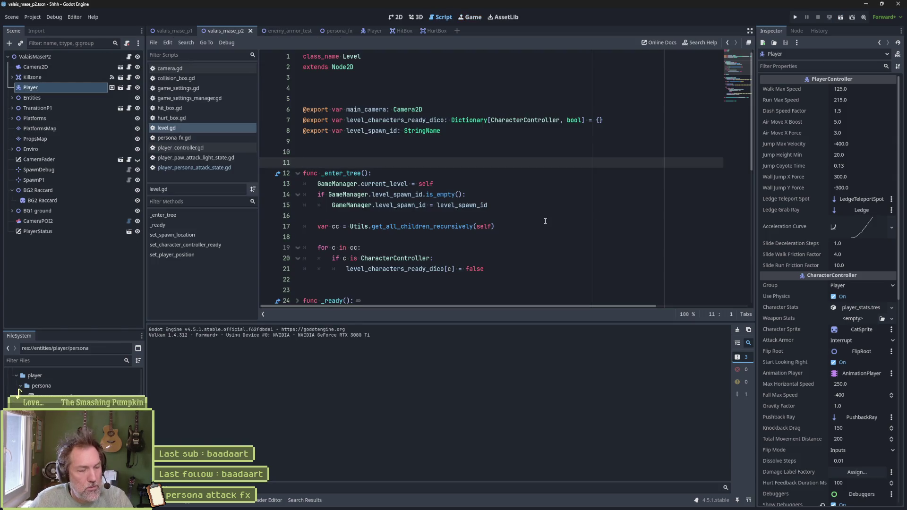
{"action": "key", "text": "F5"}
{"action": "key", "text": "F5"}
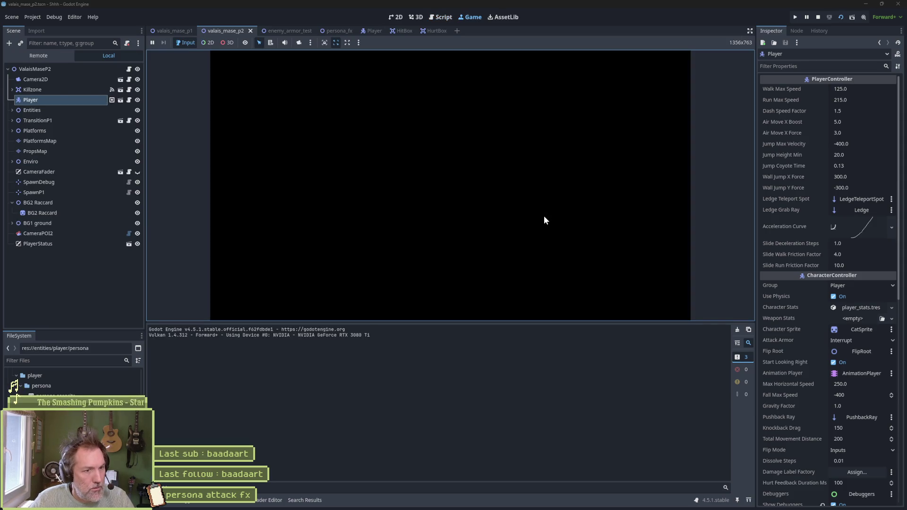
{"action": "left_click", "coordinate": [598, 256]}
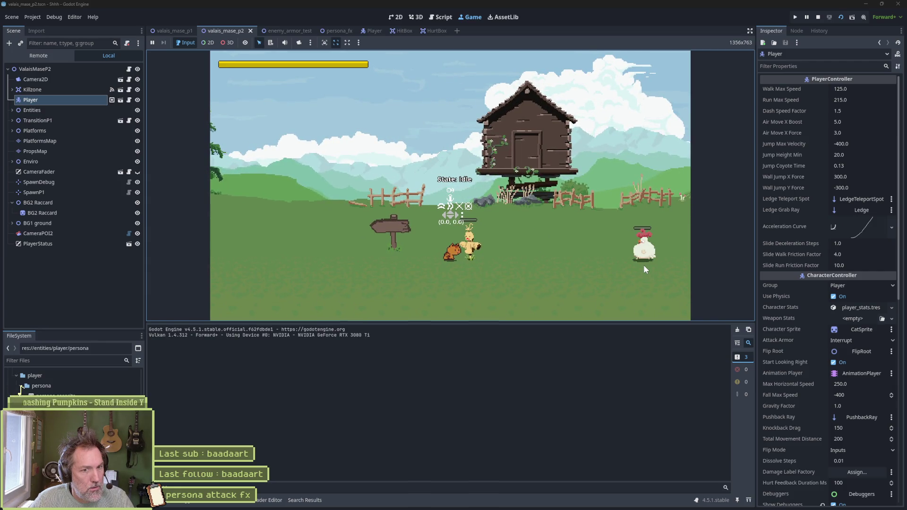
{"action": "key", "text": "F8"}
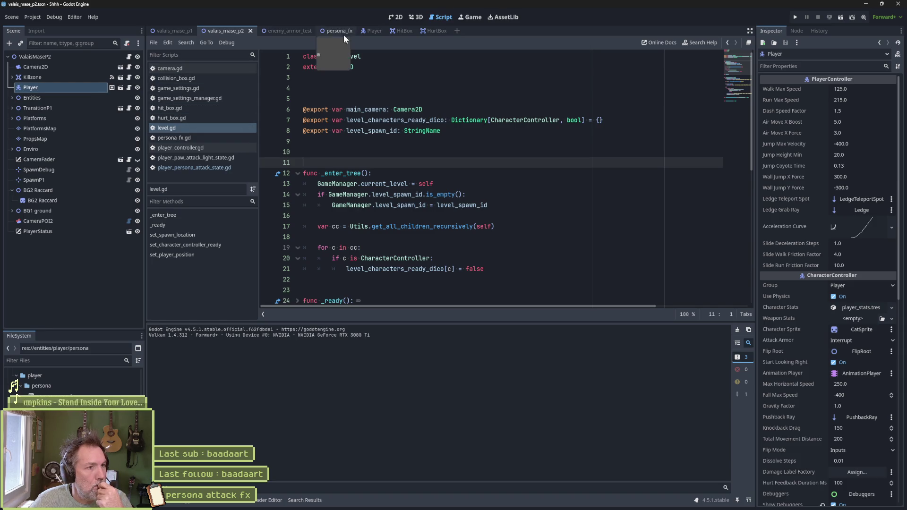
{"action": "left_click", "coordinate": [368, 33]}
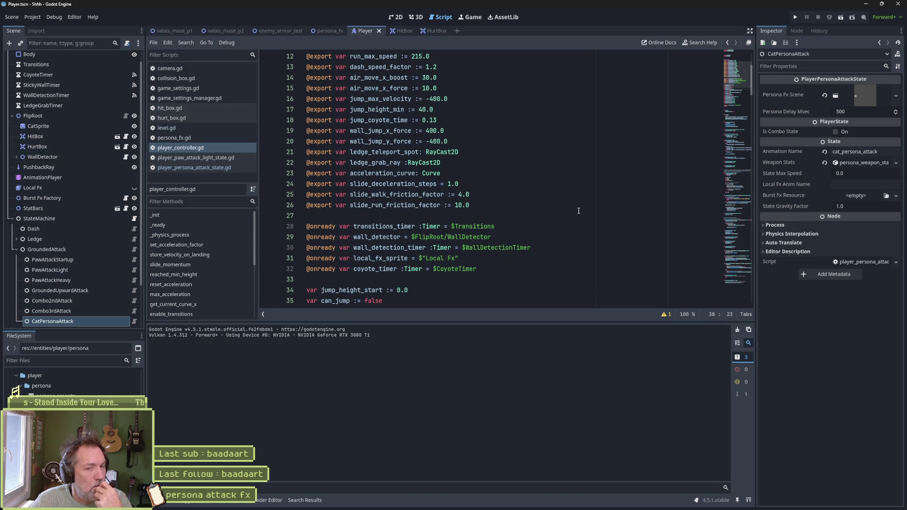
Check CatPersonaAttack's Weapon Stats (Damage 100, Freeze 50, Stun 20) and enable Movie Maker Mode
{"action": "left_click", "coordinate": [869, 163]}
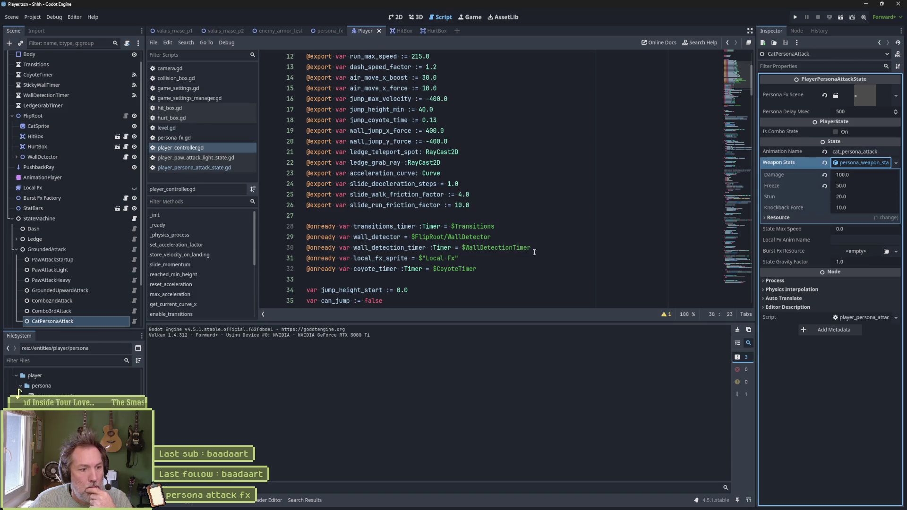
{"action": "left_click", "coordinate": [396, 17]}
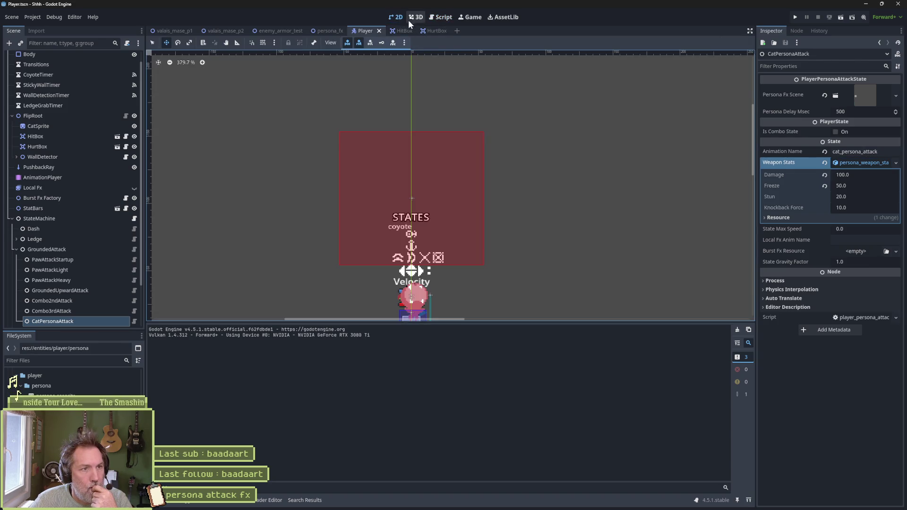
{"action": "left_click", "coordinate": [442, 17]}
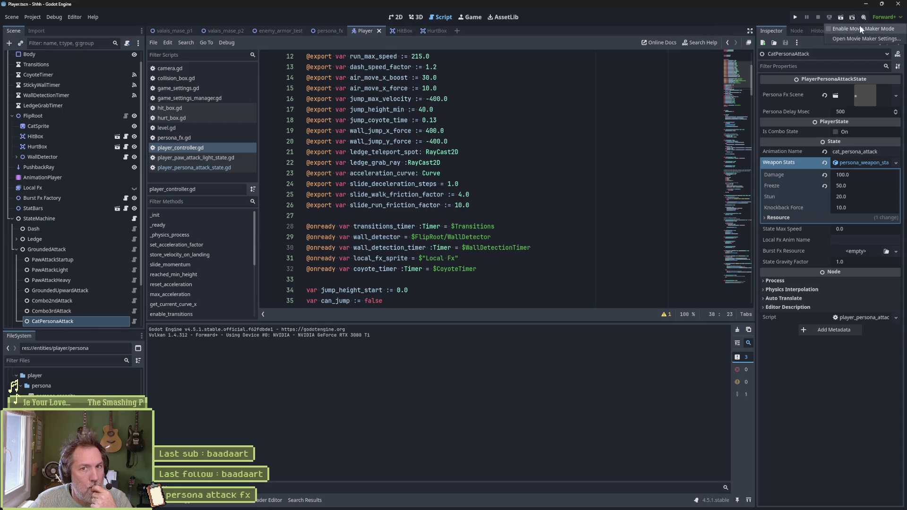
{"action": "left_click", "coordinate": [538, 119]}
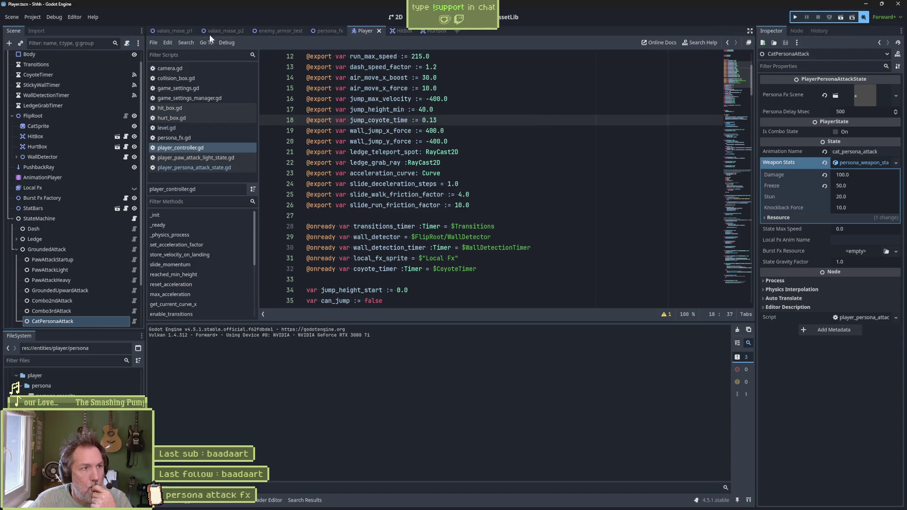
Record a valais_mase_p2 run, walking the cat right and left and firing the persona attack
{"action": "left_click", "coordinate": [208, 33]}
{"action": "key", "text": "F6"}
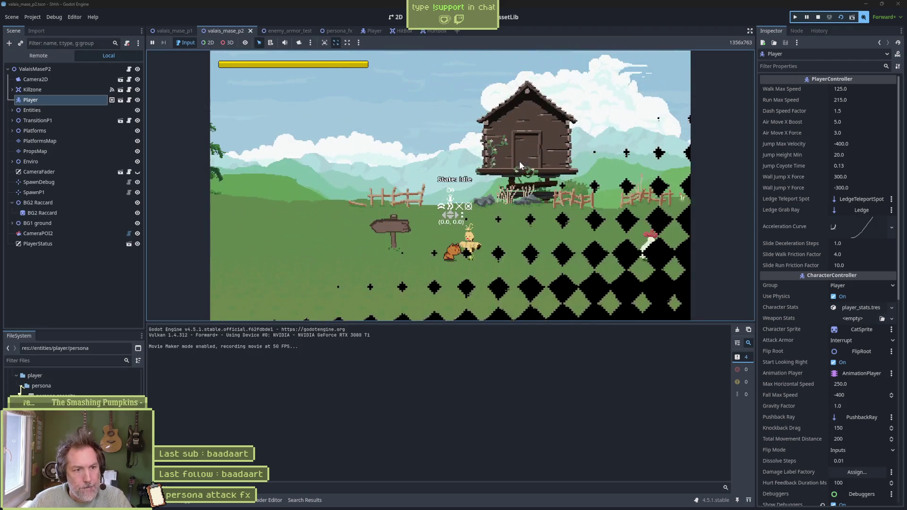
{"action": "key", "text": "Right"}
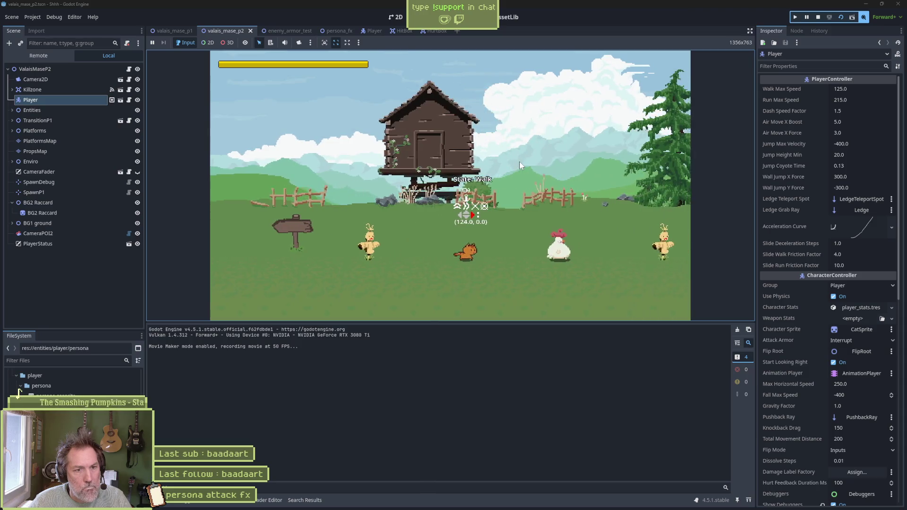
{"action": "key", "text": "Left"}
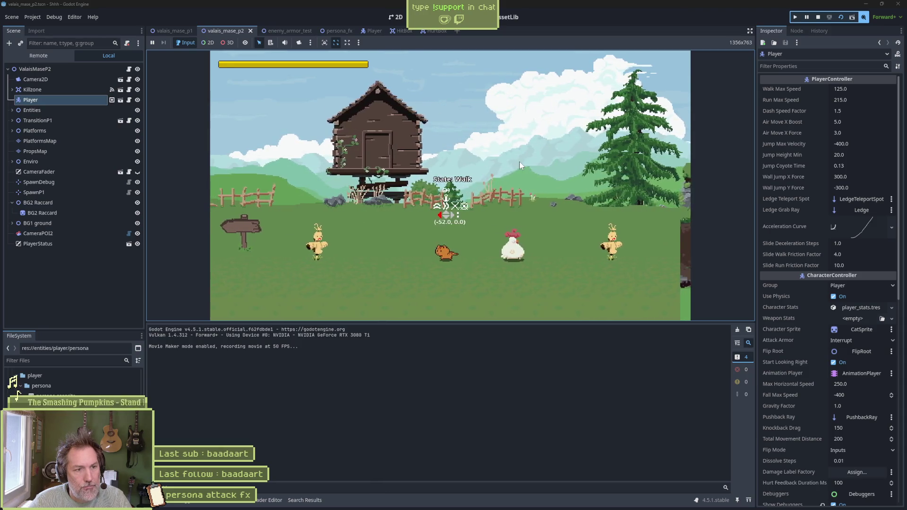
{"action": "key", "text": "x"}
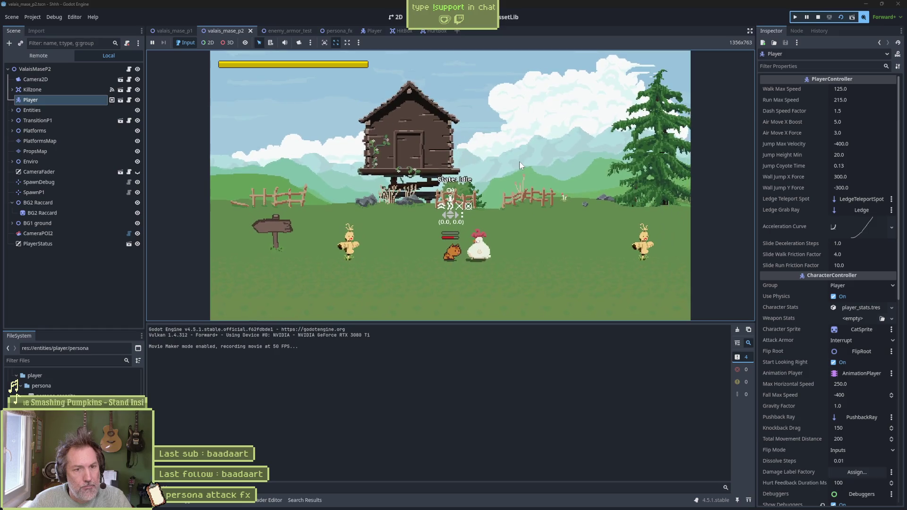
{"action": "key", "text": "F8"}
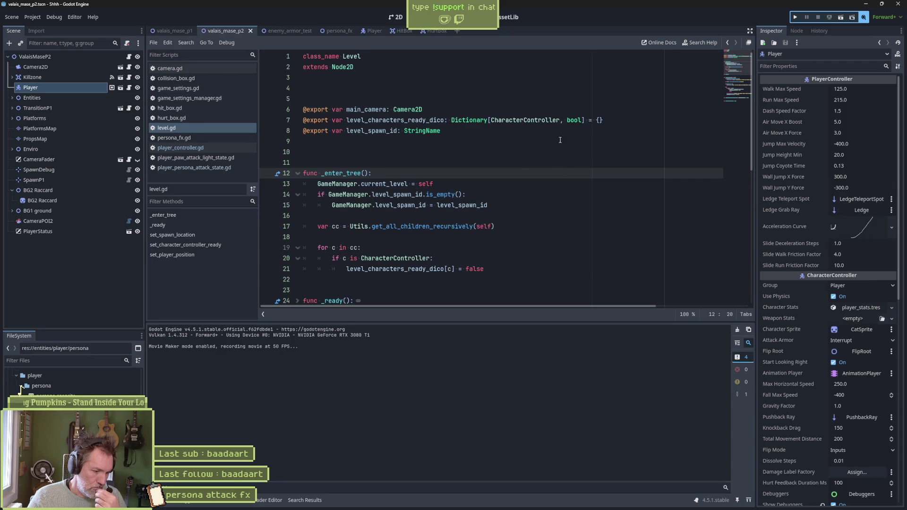
Enable Visible Collision Shapes and record a second run of the level
{"action": "left_click", "coordinate": [55, 17]}
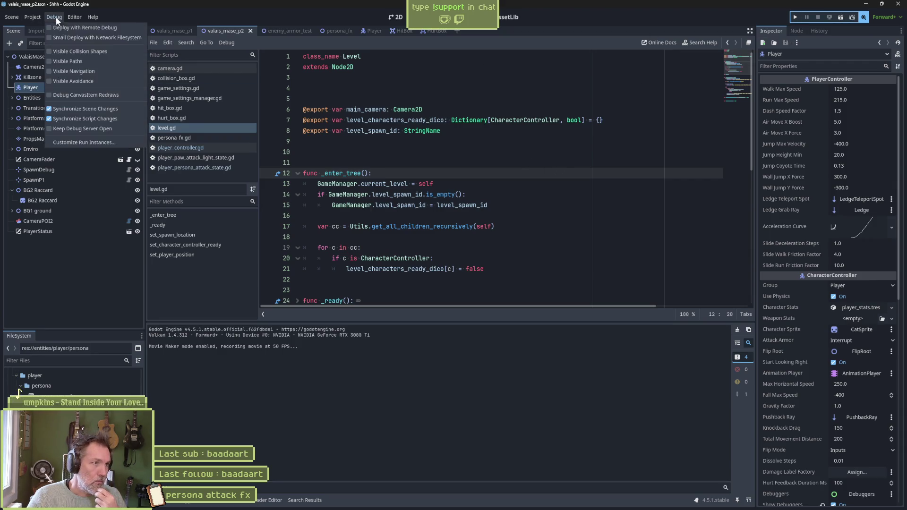
{"action": "left_click", "coordinate": [418, 90]}
{"action": "left_click", "coordinate": [421, 89]}
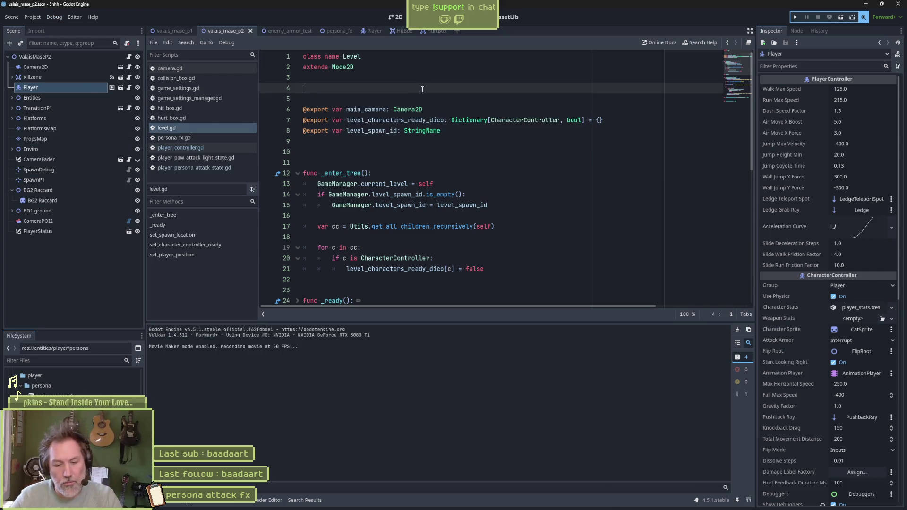
{"action": "key", "text": "F6"}
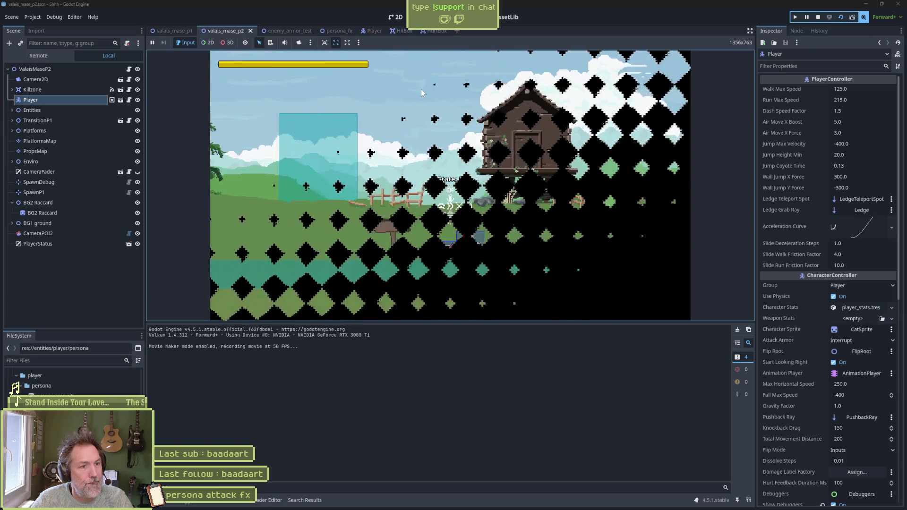
{"action": "key", "text": "F8"}
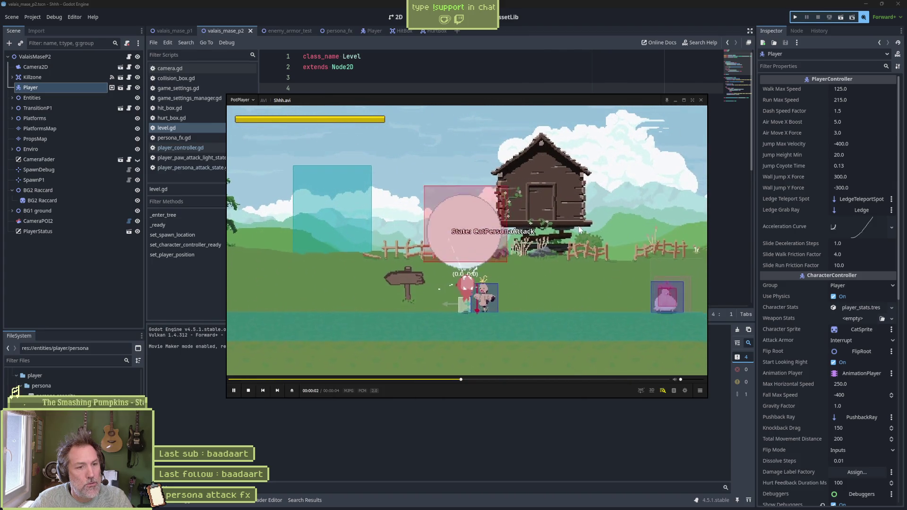
Pause Shhh.avi, step frame by frame through the persona attack ring, then close PotPlayer
{"action": "left_click", "coordinate": [576, 229]}
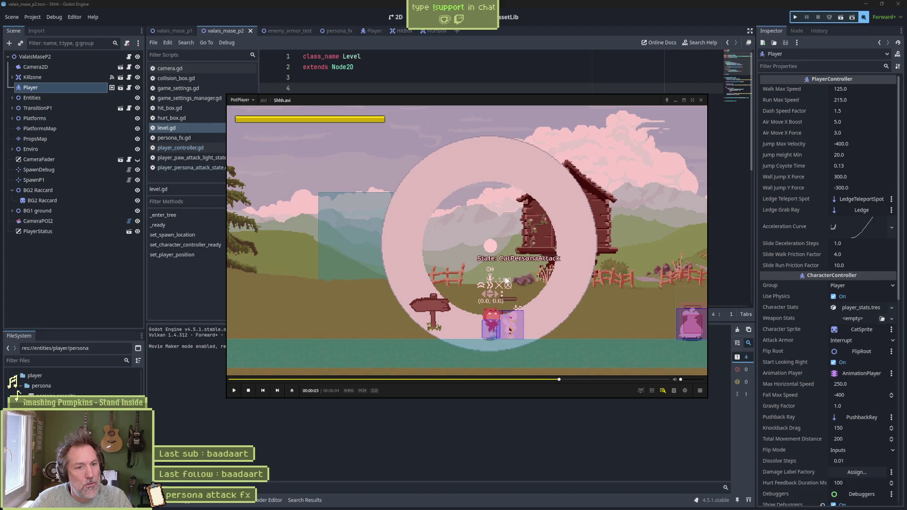
{"action": "key", "text": "f"}
{"action": "key", "text": "f"}
{"action": "key", "text": "f"}
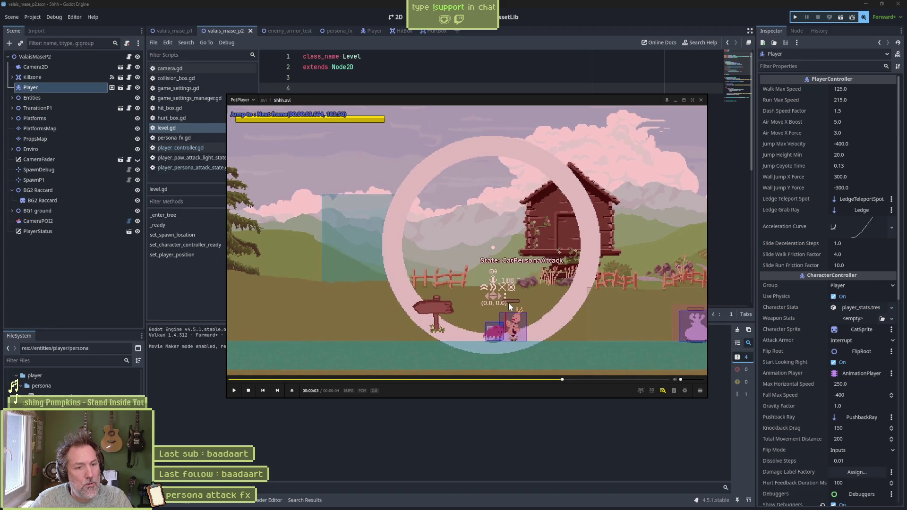
{"action": "key", "text": "f"}
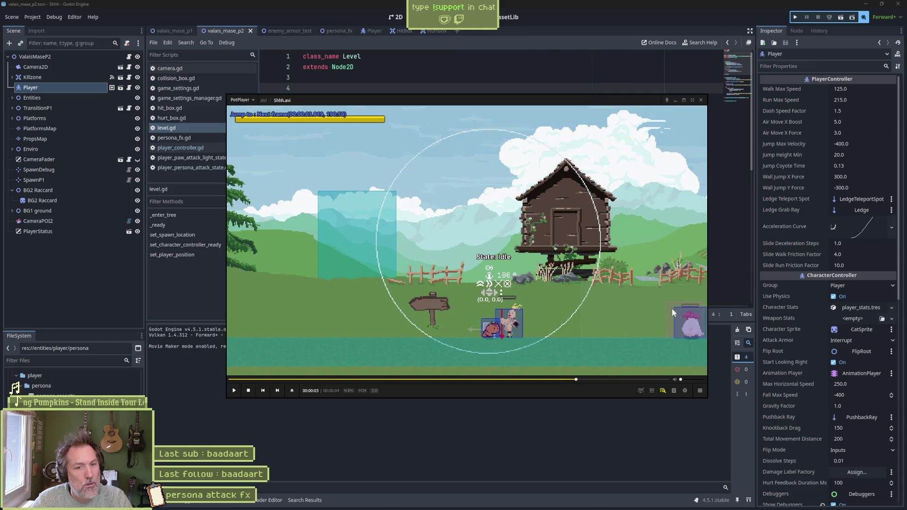
{"action": "key", "text": "d"}
{"action": "key", "text": "d"}
{"action": "key", "text": "d"}
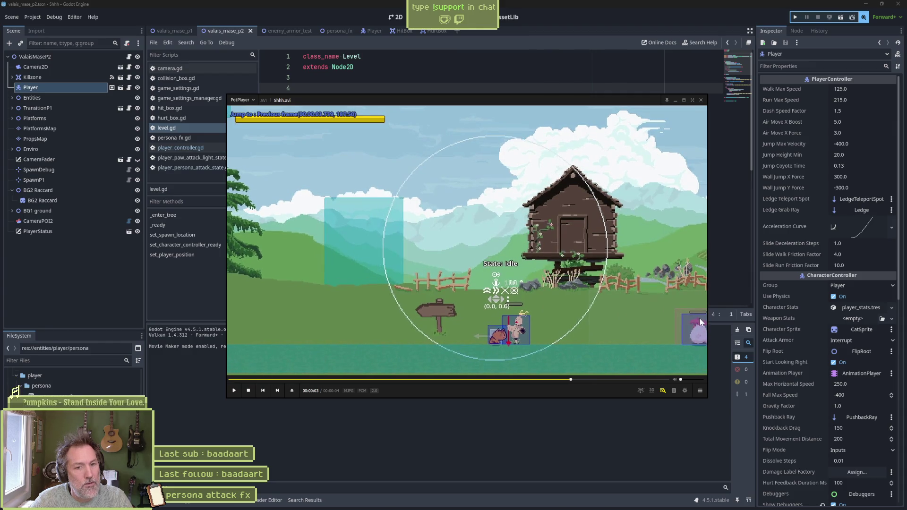
{"action": "key", "text": "d"}
{"action": "key", "text": "d"}
{"action": "key", "text": "d"}
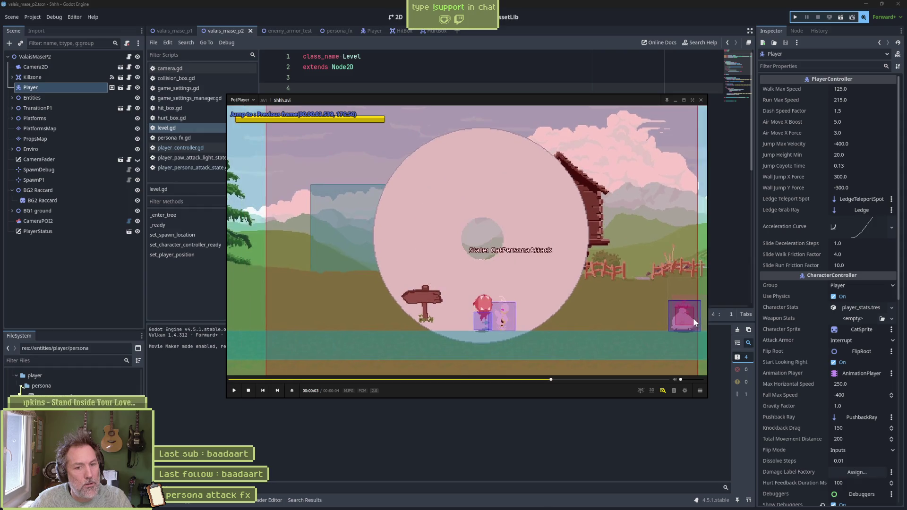
{"action": "key", "text": "f"}
{"action": "key", "text": "f"}
{"action": "key", "text": "f"}
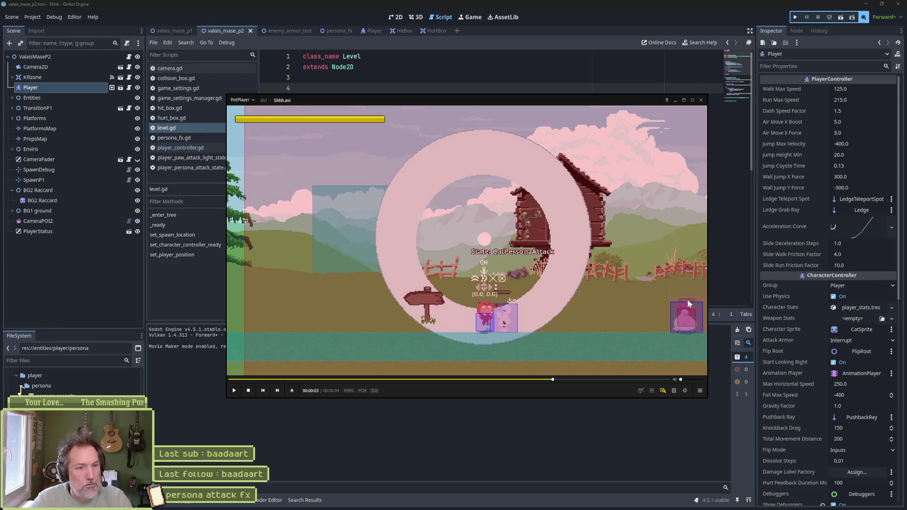
{"action": "left_click", "coordinate": [700, 101]}
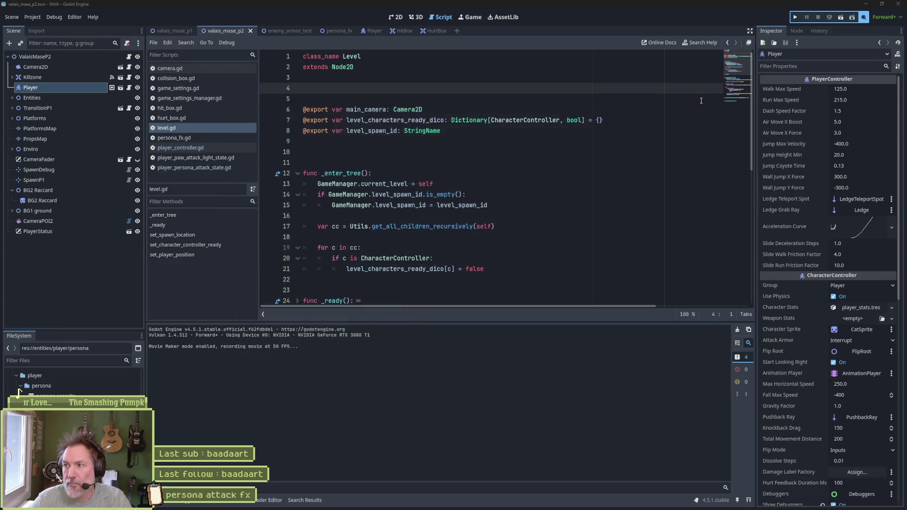
Turn off Visible Collision Shapes and open the Chicken scene from the level's Entities group
{"action": "left_click", "coordinate": [586, 155]}
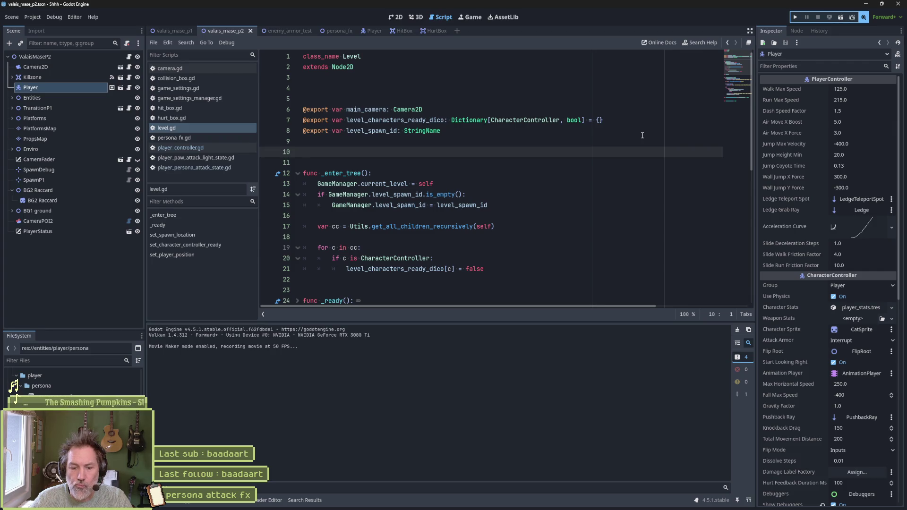
{"action": "left_click", "coordinate": [54, 17]}
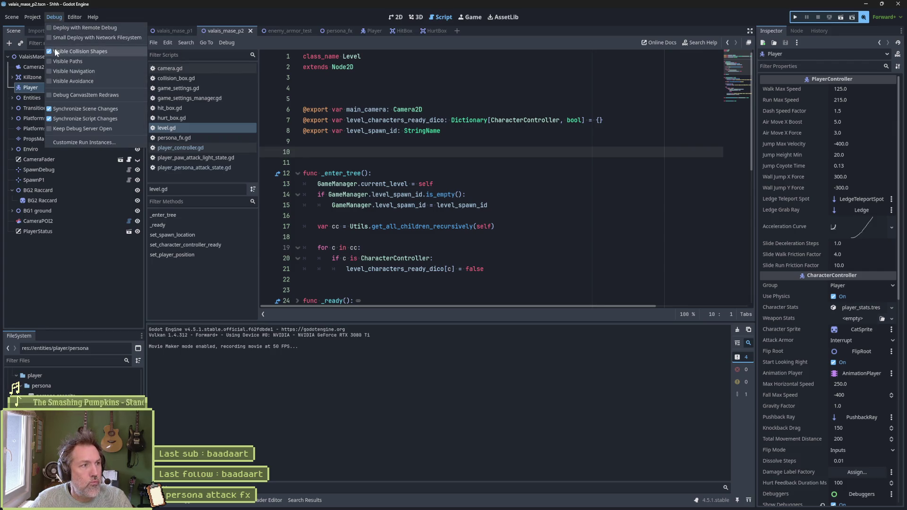
{"action": "left_click", "coordinate": [401, 122], "text": "shift"}
{"action": "left_click", "coordinate": [395, 121]}
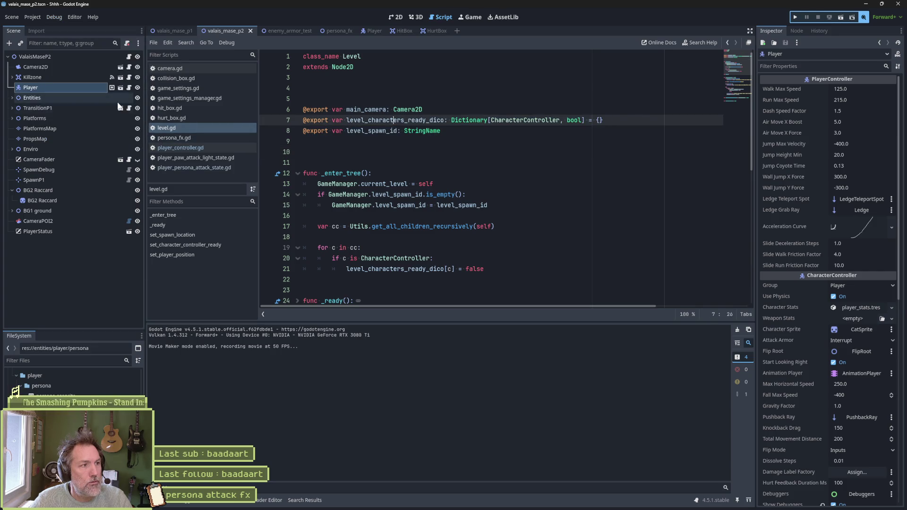
{"action": "left_click", "coordinate": [13, 98]}
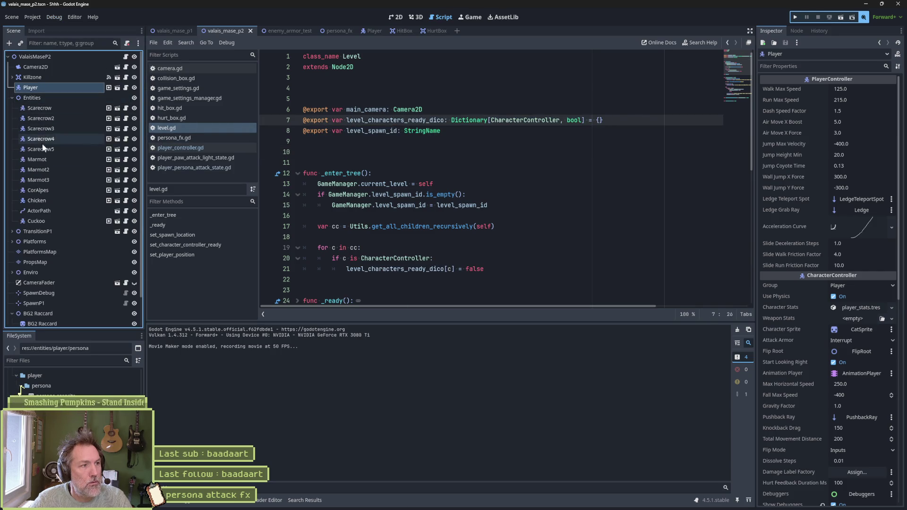
{"action": "left_click", "coordinate": [120, 200]}
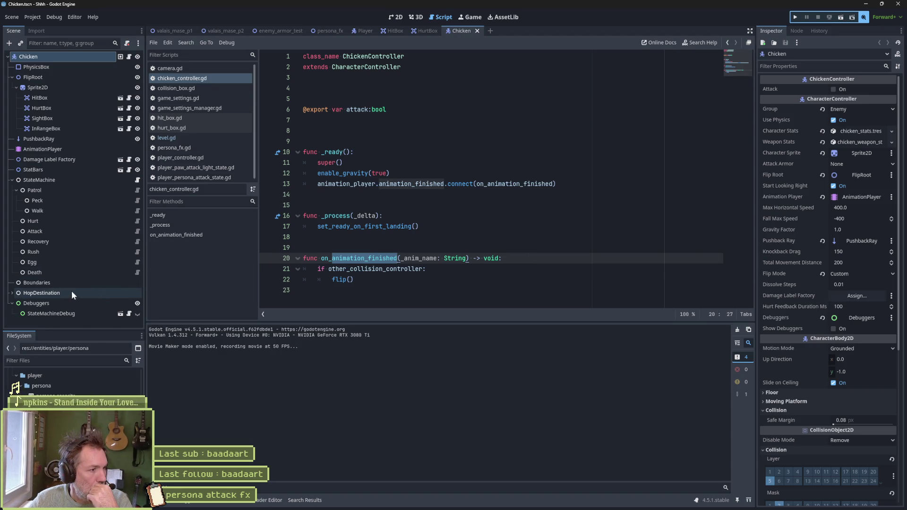
Move the chicken's Damage Label Factory node up to y -40, then run valais_mase_p2 to test it
{"action": "left_click", "coordinate": [12, 180]}
{"action": "left_click", "coordinate": [67, 160]}
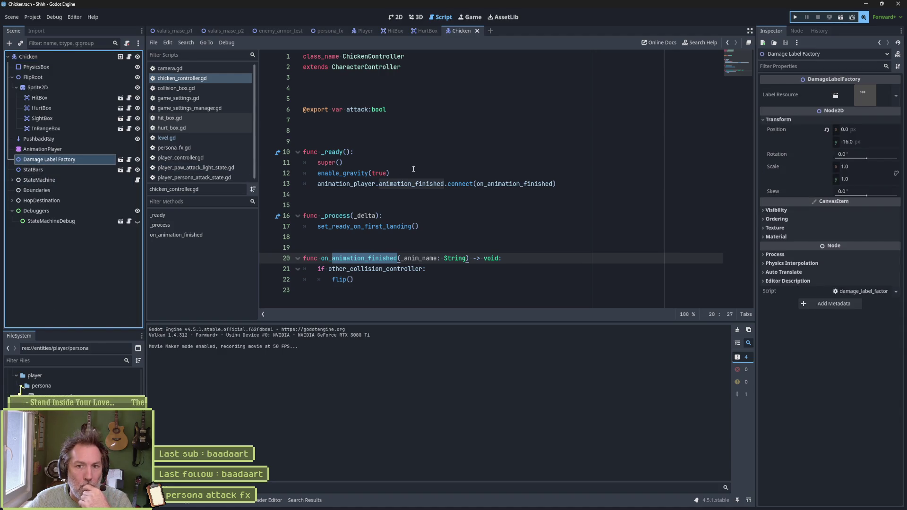
{"action": "left_click", "coordinate": [397, 18]}
{"action": "left_click_drag", "start_coordinate": [367, 160], "coordinate": [475, 145]}
{"action": "mouse_move", "coordinate": [414, 243]}
{"action": "left_mouse_down"}
{"action": "mouse_move", "coordinate": [415, 250]}
{"action": "mouse_move", "coordinate": [414, 224]}
{"action": "left_mouse_up"}
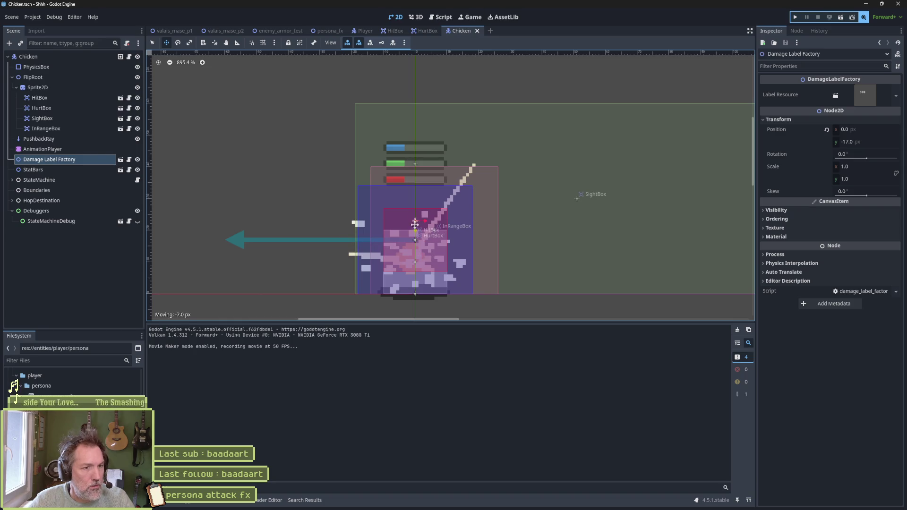
{"action": "left_click_drag", "start_coordinate": [414, 192], "coordinate": [414, 171]}
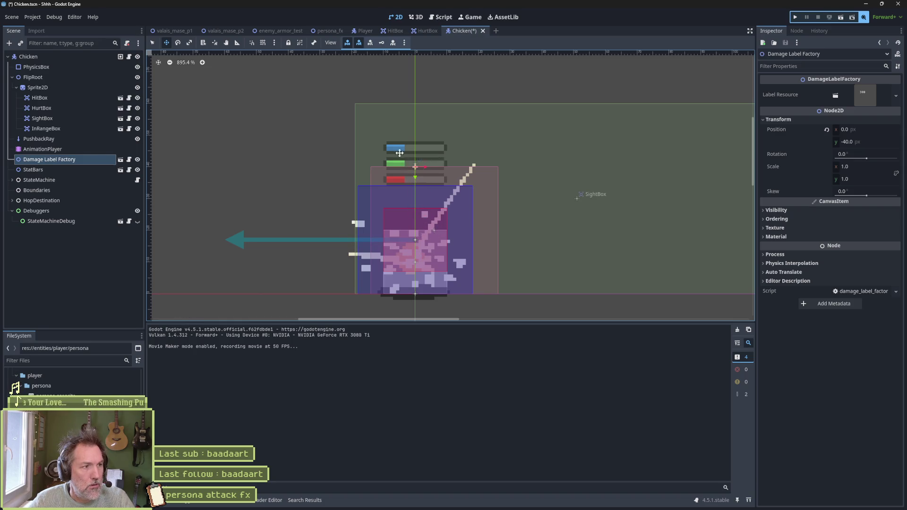
{"action": "left_click", "coordinate": [225, 31]}
{"action": "key", "text": "F6"}
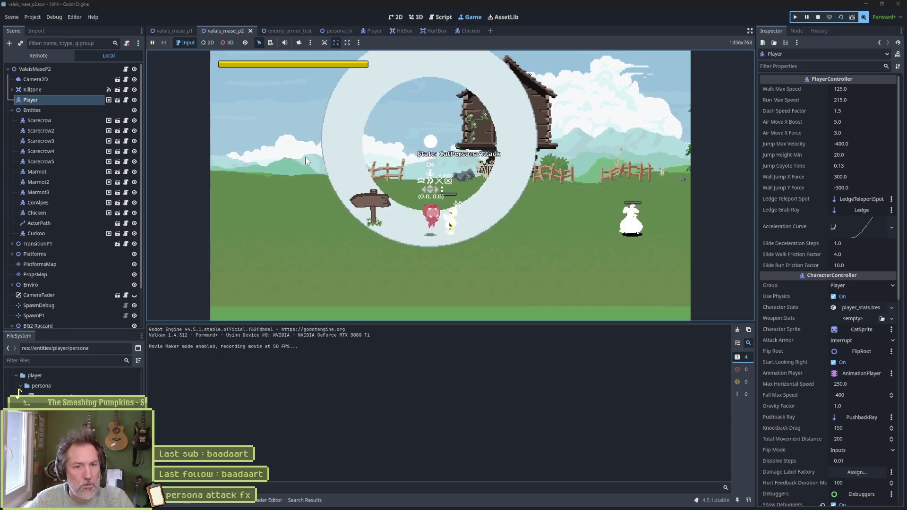
Assign the Damage Label Factory node to the Chicken's Damage Label Factory slot, then save and rerun
{"action": "key", "text": "F8"}
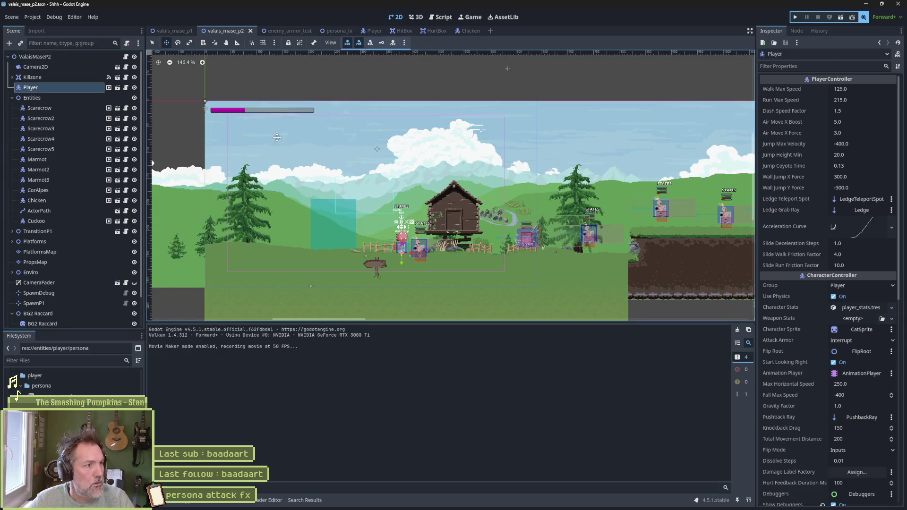
{"action": "left_click", "coordinate": [468, 31]}
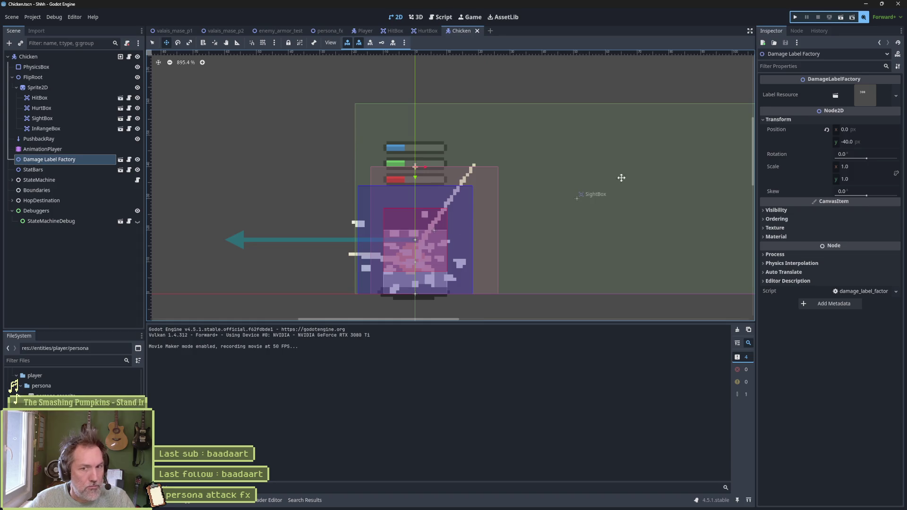
{"action": "left_click", "coordinate": [97, 57]}
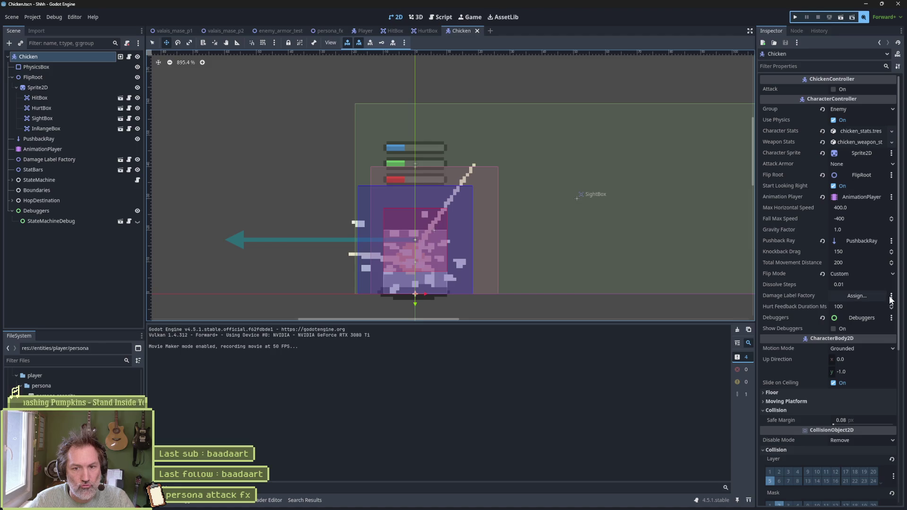
{"action": "mouse_move", "coordinate": [74, 162]}
{"action": "left_mouse_down"}
{"action": "mouse_move", "coordinate": [824, 244]}
{"action": "mouse_move", "coordinate": [820, 286]}
{"action": "mouse_move", "coordinate": [845, 297]}
{"action": "left_mouse_up"}
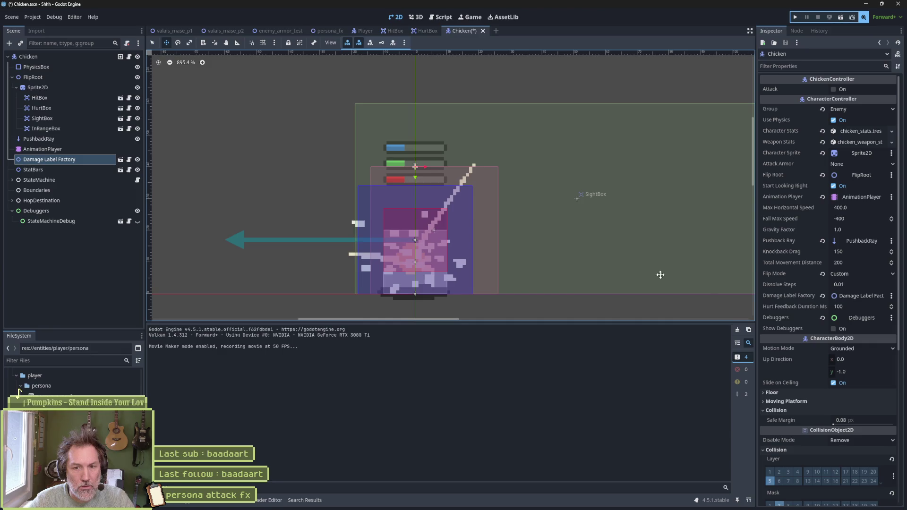
{"action": "key", "text": "F5"}
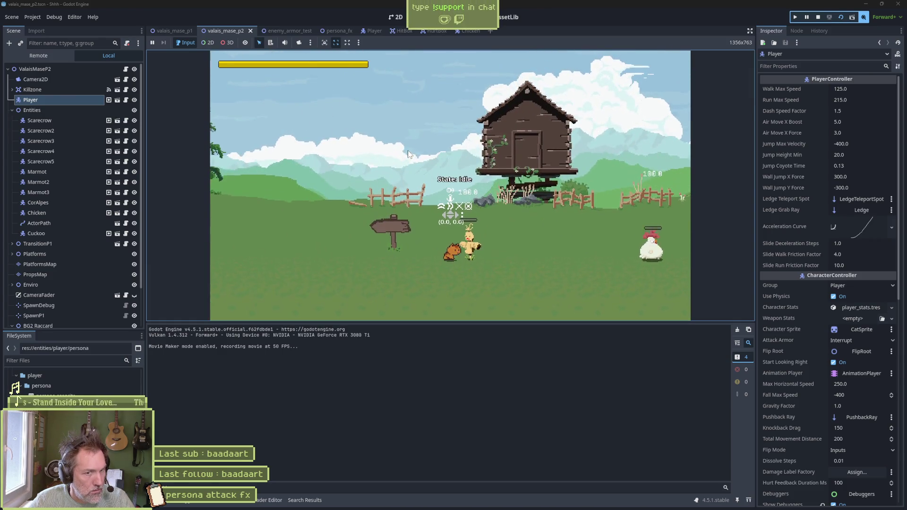
Lower the Chicken's Damage Label Factory point, save the scene, and run the level
{"action": "left_click", "coordinate": [467, 31]}
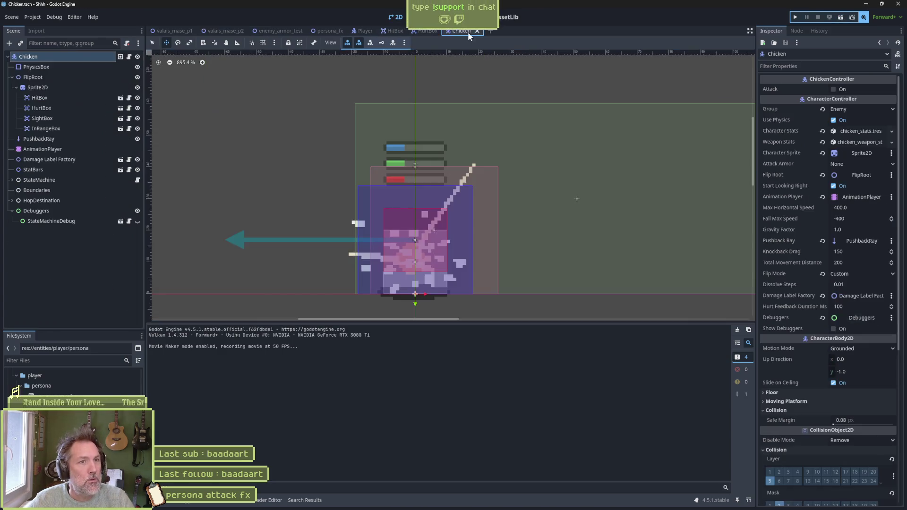
{"action": "left_click", "coordinate": [73, 160]}
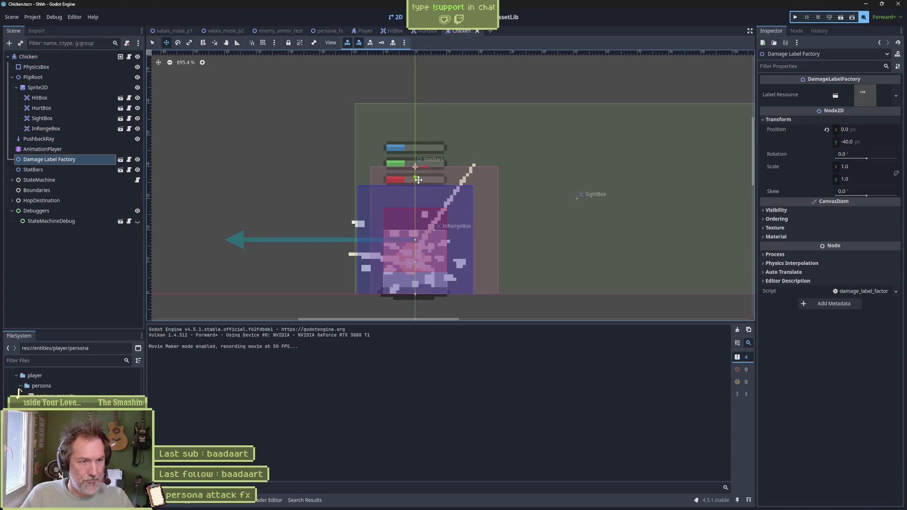
{"action": "left_click_drag", "start_coordinate": [416, 178], "coordinate": [420, 252]}
{"action": "key", "text": "ctrl+s"}
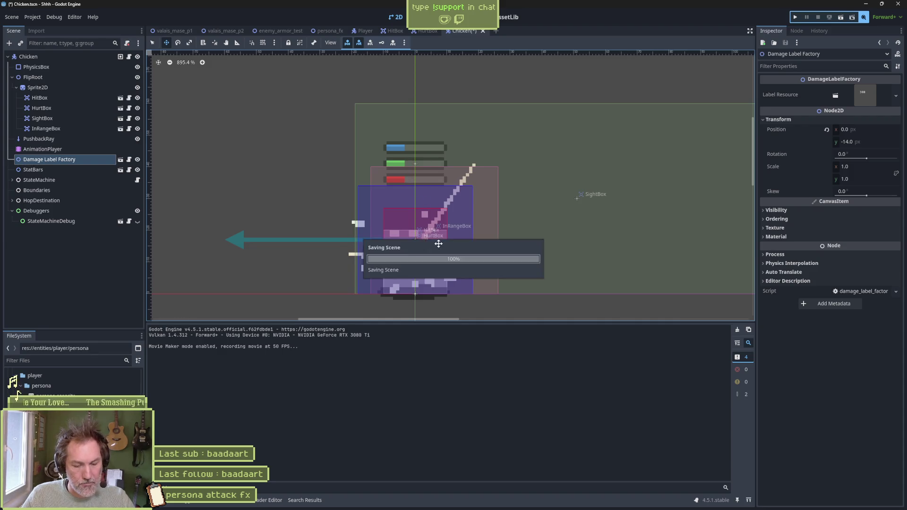
{"action": "left_click", "coordinate": [222, 32]}
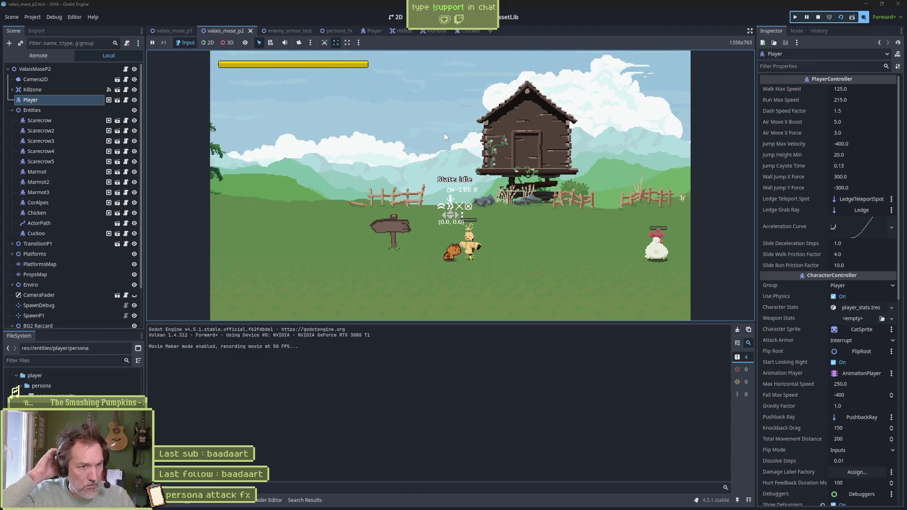
Raise the Damage Label Factory point to y -26 and rerun the level to check it
{"action": "key", "text": "F8"}
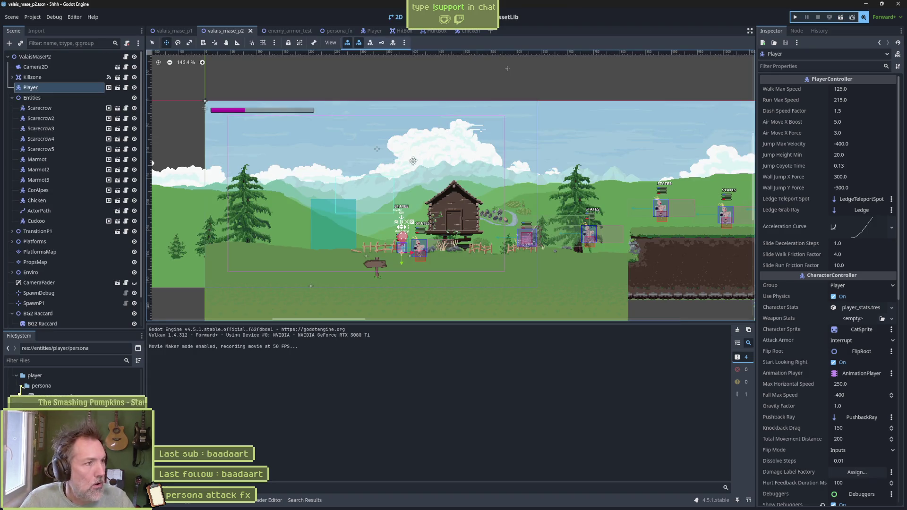
{"action": "left_click", "coordinate": [470, 31]}
{"action": "left_click_drag", "start_coordinate": [415, 258], "coordinate": [416, 220]}
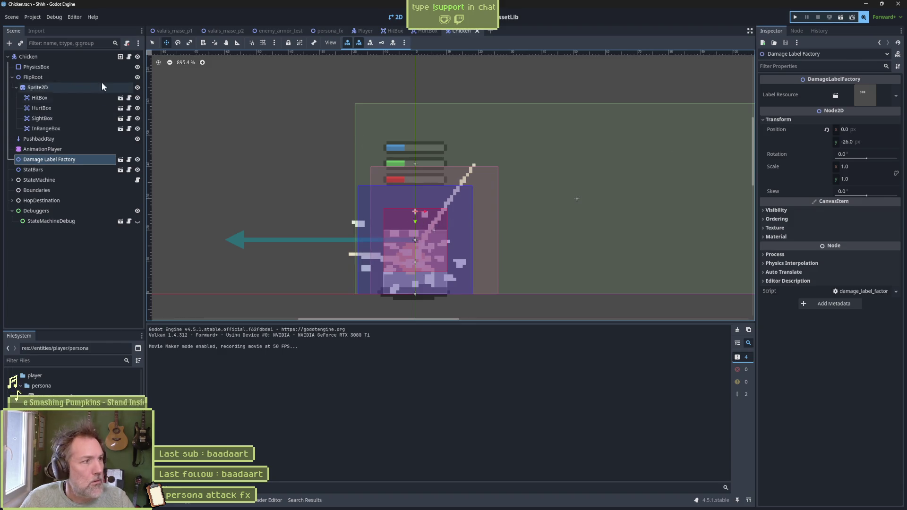
{"action": "left_click", "coordinate": [94, 57]}
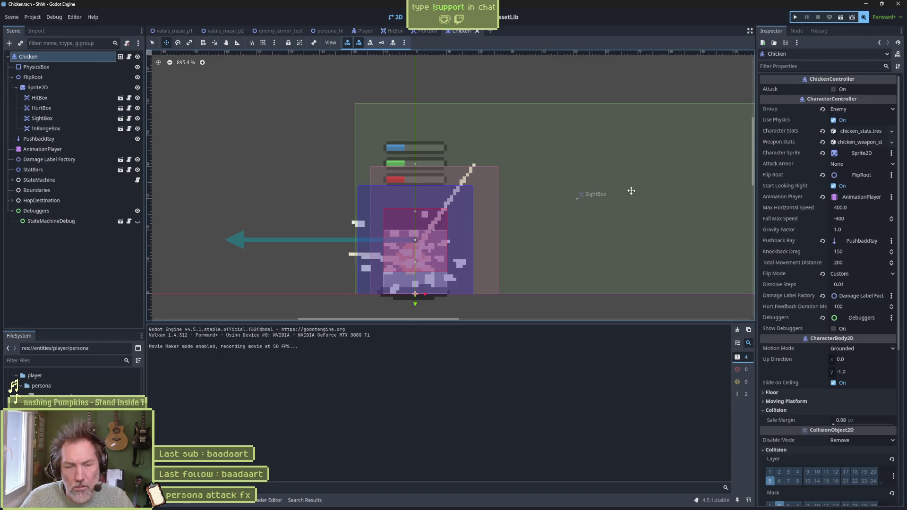
{"action": "left_click", "coordinate": [226, 31]}
{"action": "key", "text": "F5"}
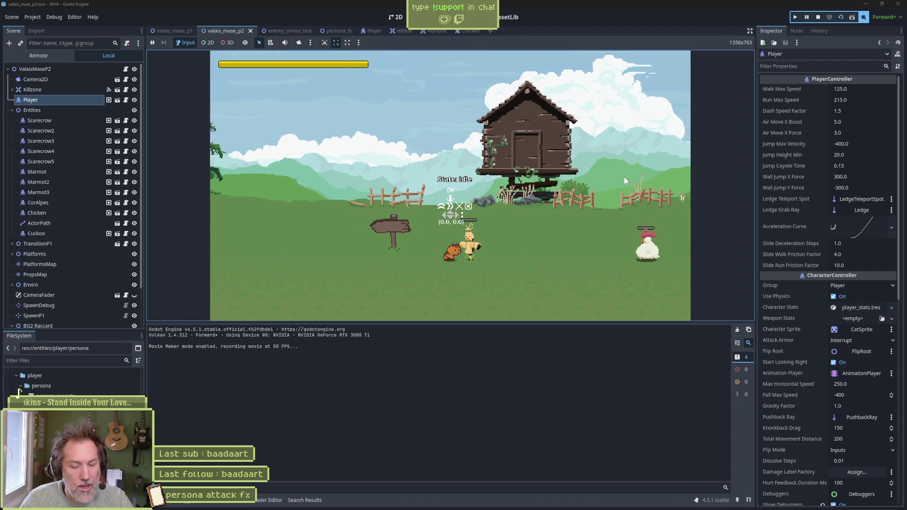
Stop the game and open the Damage Label Factory scene from the Chicken scene
{"action": "key", "text": "F8"}
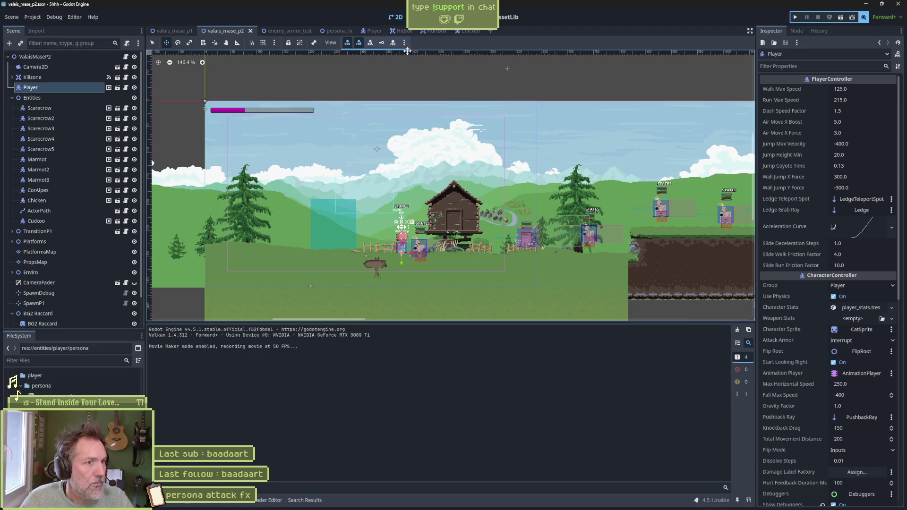
{"action": "left_click", "coordinate": [468, 32]}
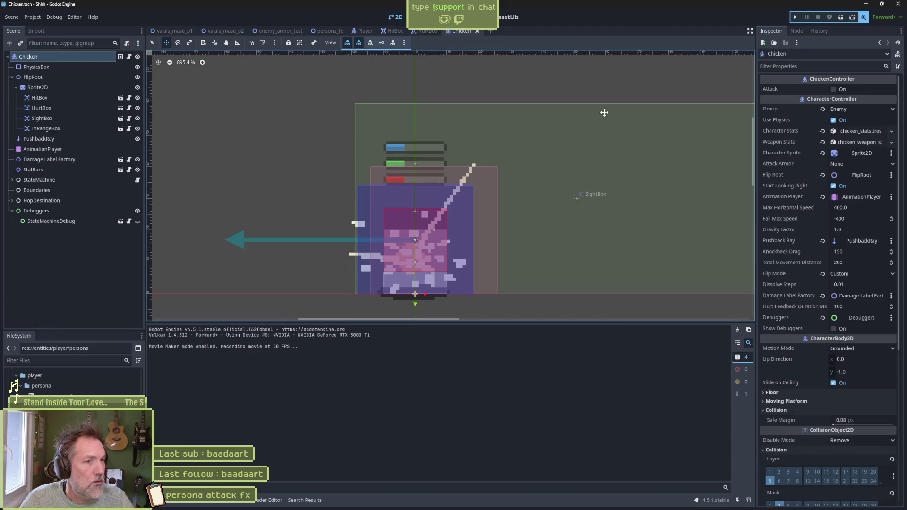
{"action": "left_click", "coordinate": [860, 300]}
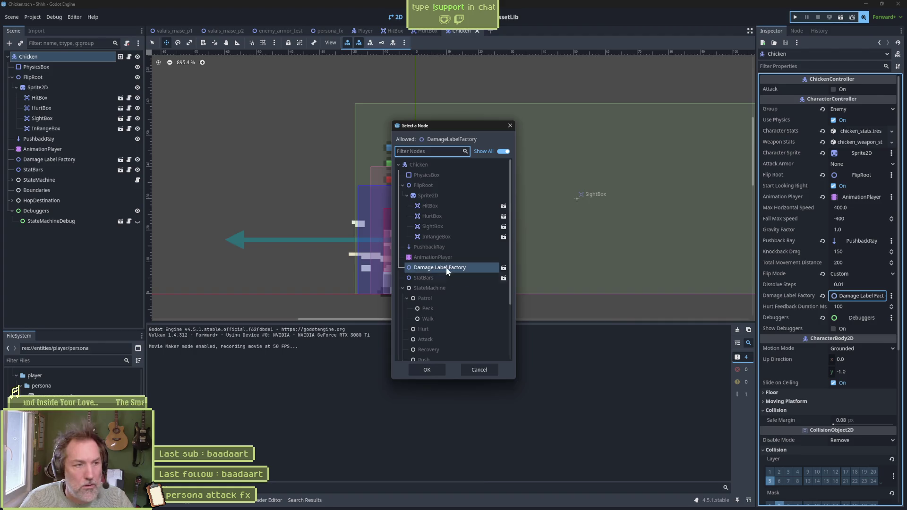
{"action": "left_click", "coordinate": [510, 129]}
{"action": "left_click", "coordinate": [120, 161]}
{"action": "left_click", "coordinate": [98, 59]}
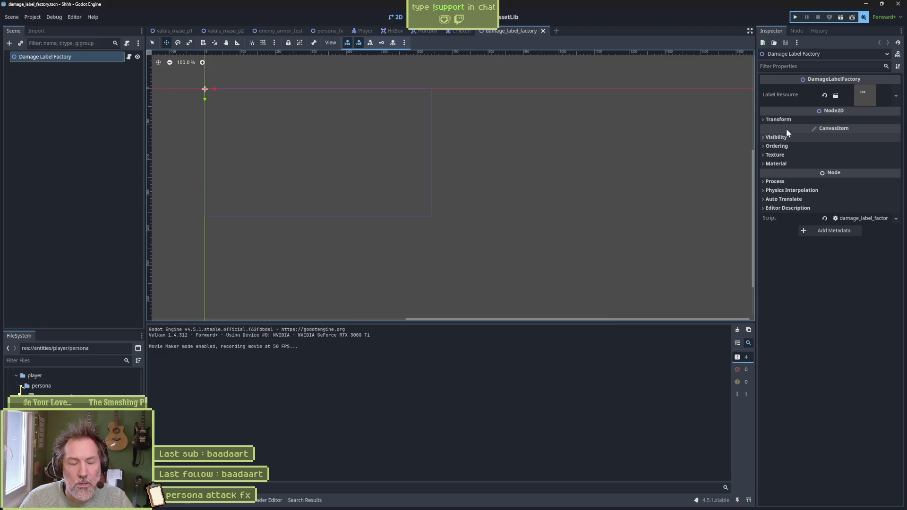
Set the label factory's Ordering Z Index to 5, save, and run the game
{"action": "mouse_move", "coordinate": [786, 129]}
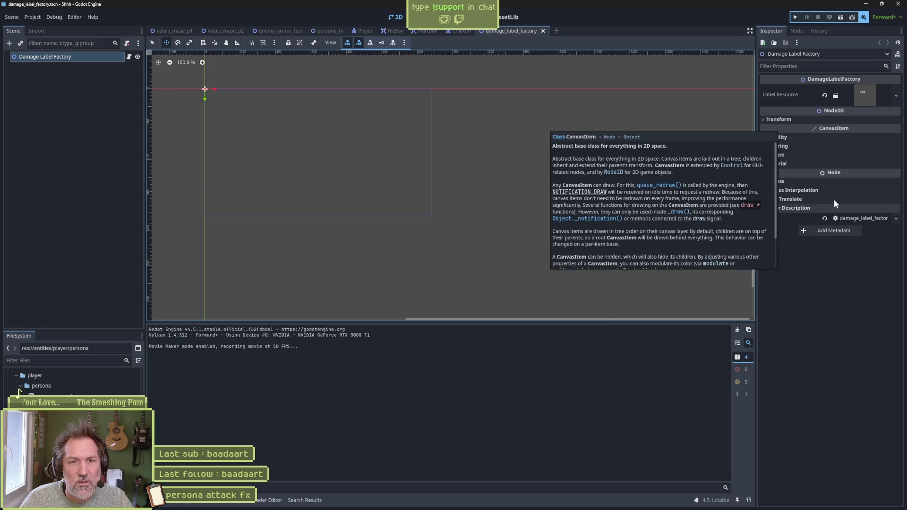
{"action": "left_click", "coordinate": [778, 147]}
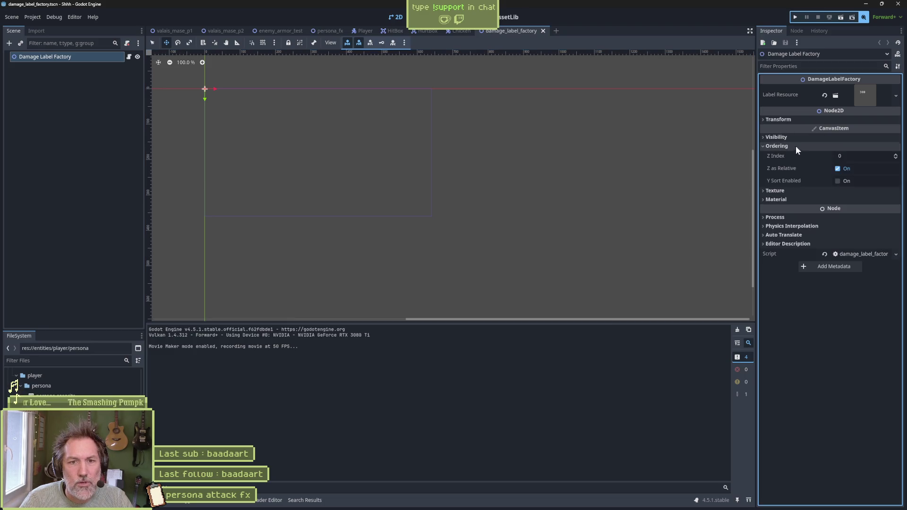
{"action": "left_click", "coordinate": [893, 155]}
{"action": "left_click", "coordinate": [894, 154]}
{"action": "key", "text": "ctrl+s"}
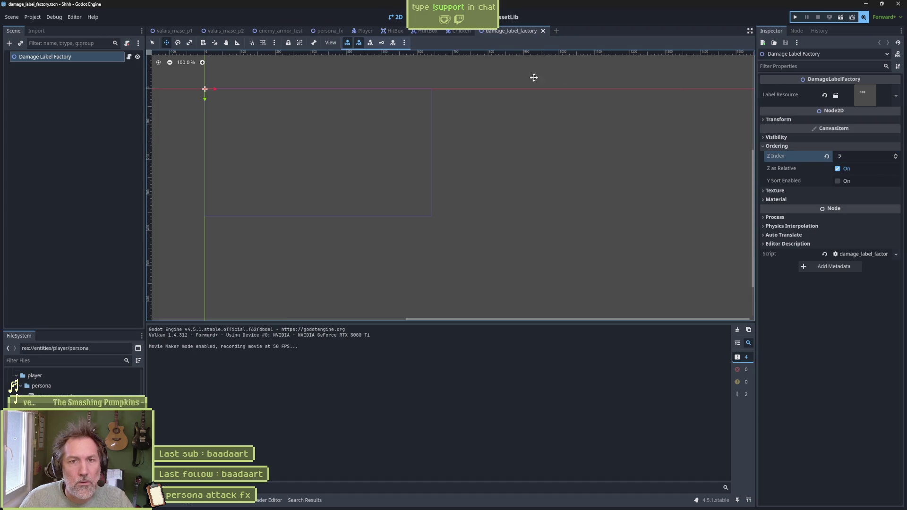
{"action": "key", "text": "F5"}
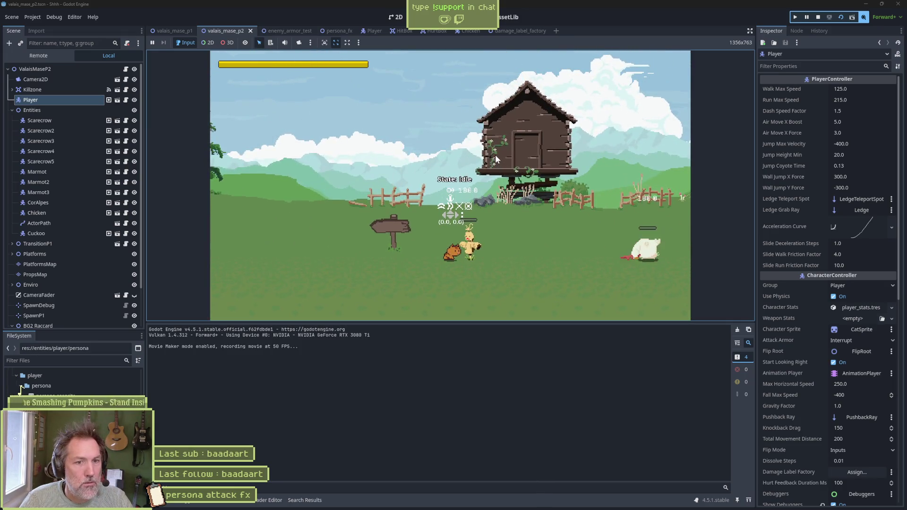
Stop the game, disable Movie Maker Mode, and bring Fork to the front
{"action": "key", "text": "F8"}
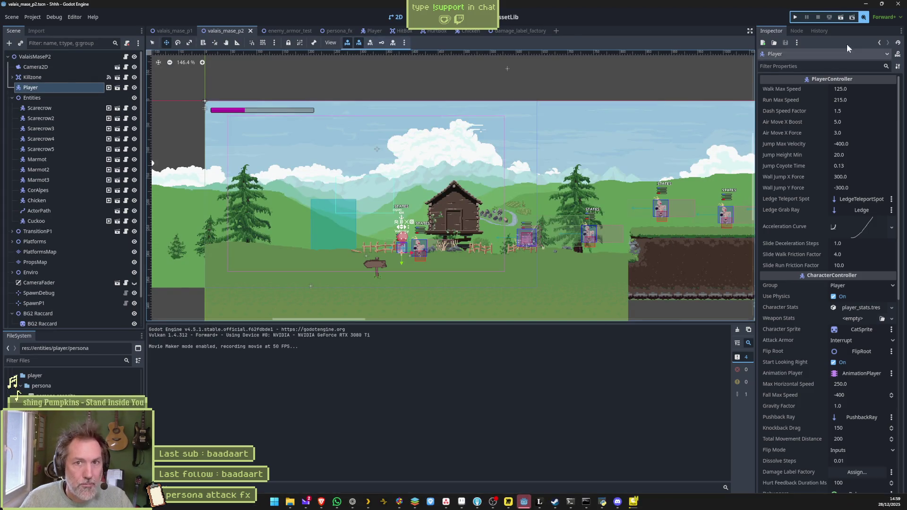
{"action": "left_click", "coordinate": [862, 17]}
{"action": "left_click", "coordinate": [860, 29]}
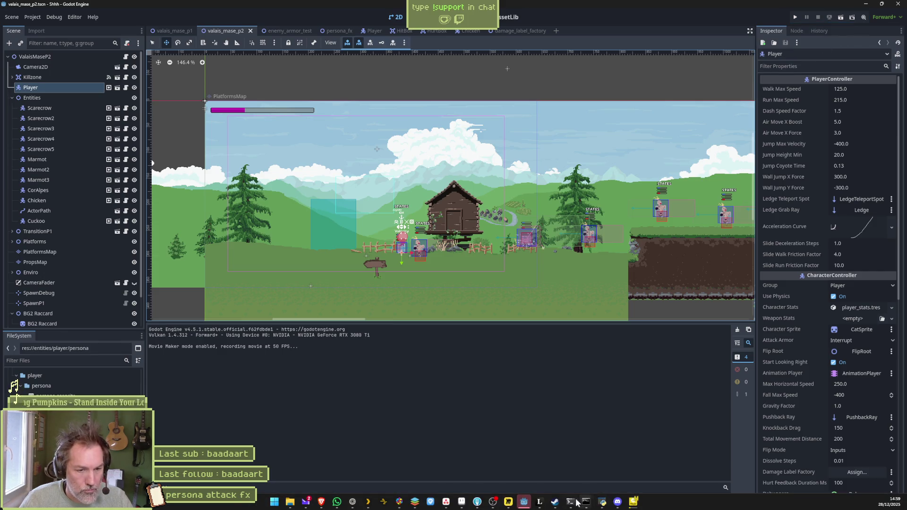
{"action": "left_click", "coordinate": [510, 502]}
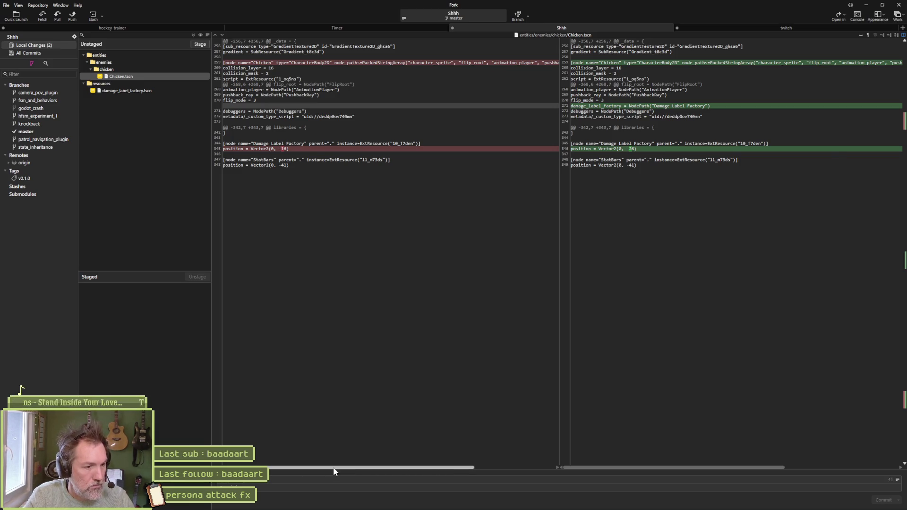
Look over the damage label factory and Chicken scenes in Godot, then return to Fork
{"action": "key", "text": "alt+Tab"}
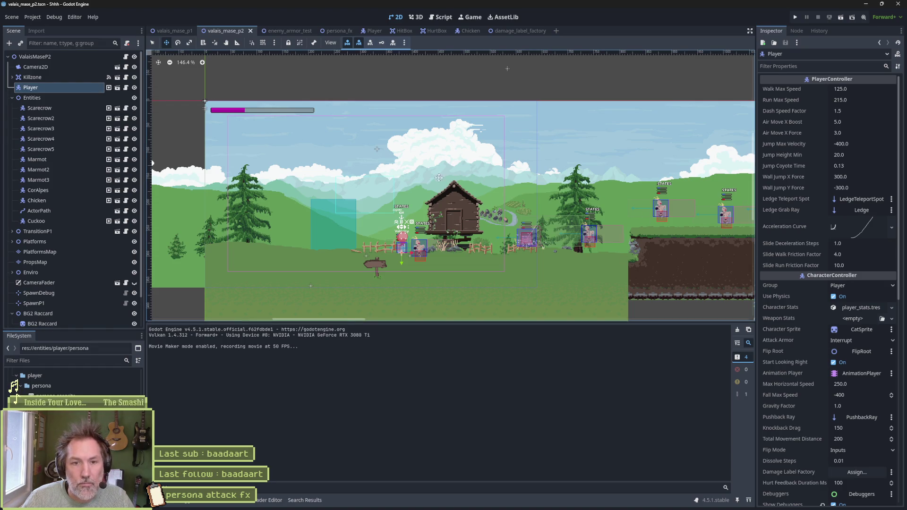
{"action": "left_click", "coordinate": [517, 32]}
{"action": "left_click", "coordinate": [457, 30]}
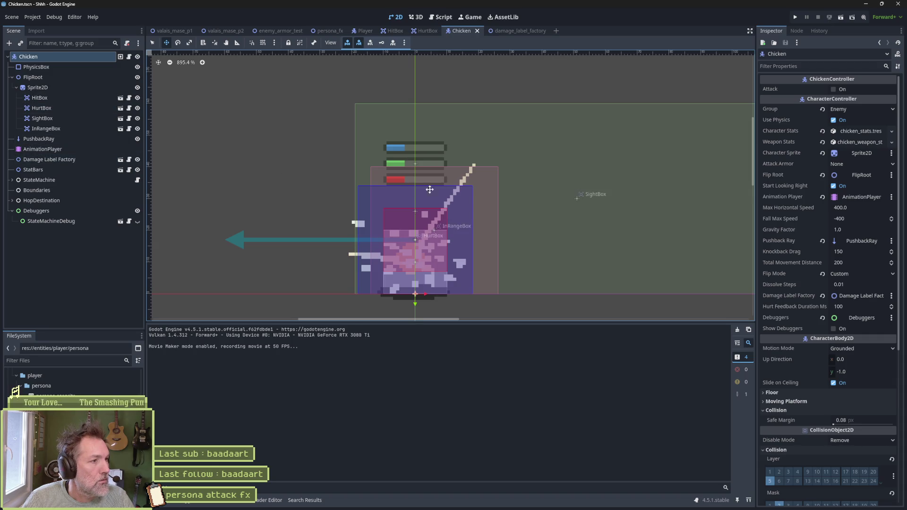
{"action": "key", "text": "alt+Tab"}
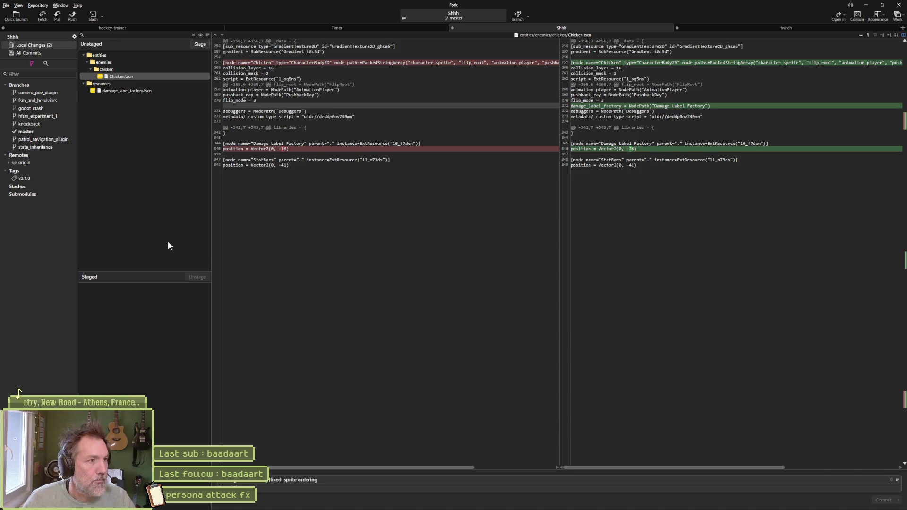
Stage and commit both scenes as 'fixed: sprite ordering', push master to origin, and minimize Fork
{"action": "left_click", "coordinate": [199, 34]}
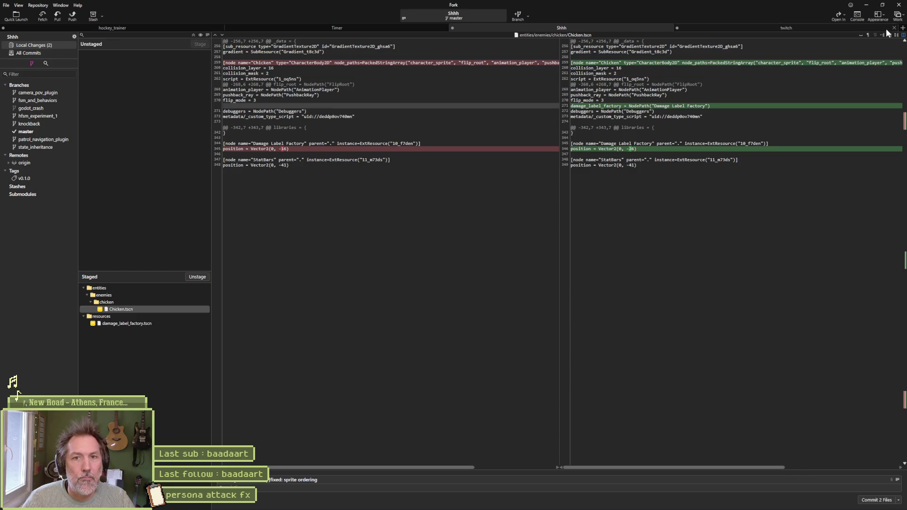
{"action": "left_click", "coordinate": [864, 499]}
{"action": "left_click", "coordinate": [72, 15]}
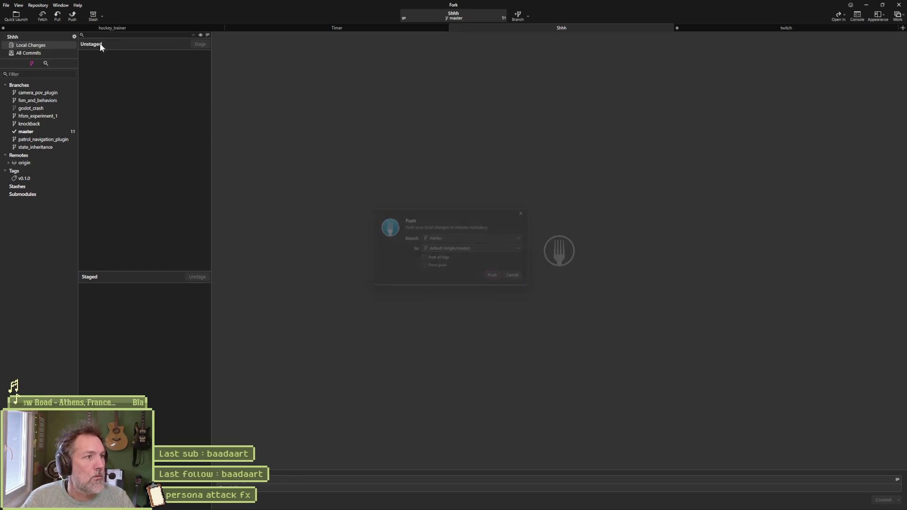
{"action": "left_click", "coordinate": [516, 278]}
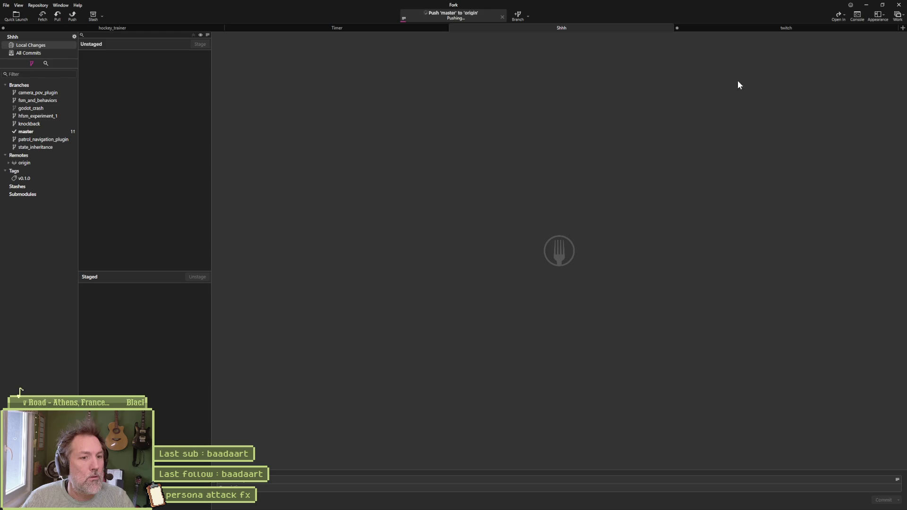
{"action": "left_click", "coordinate": [862, 8]}
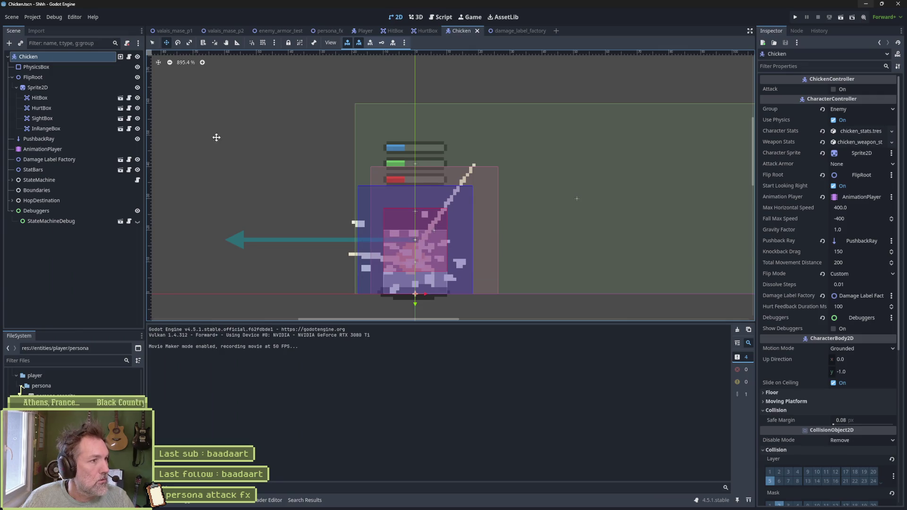
Run valais_mase_p2, fire the cat's persona attack beside the chicken, climb the ledge, then stop
{"action": "left_click", "coordinate": [223, 31]}
{"action": "key", "text": "F6"}
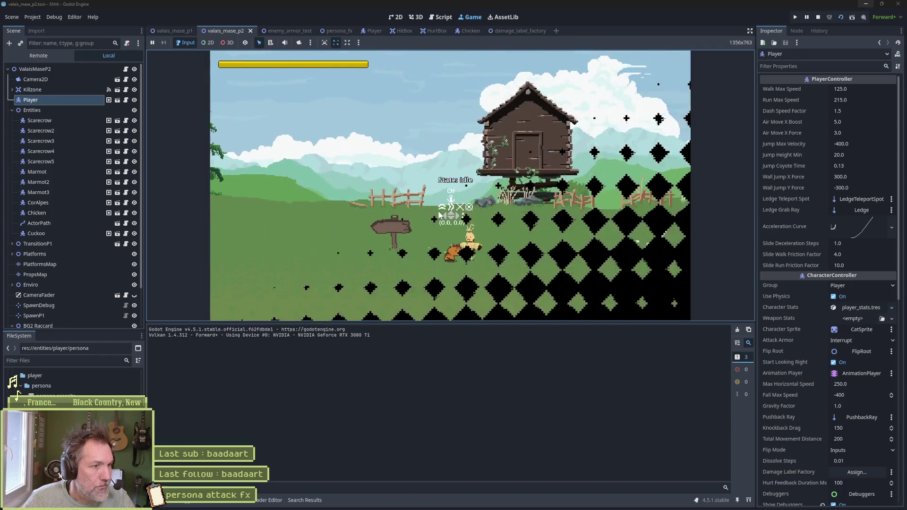
{"action": "key", "text": "x"}
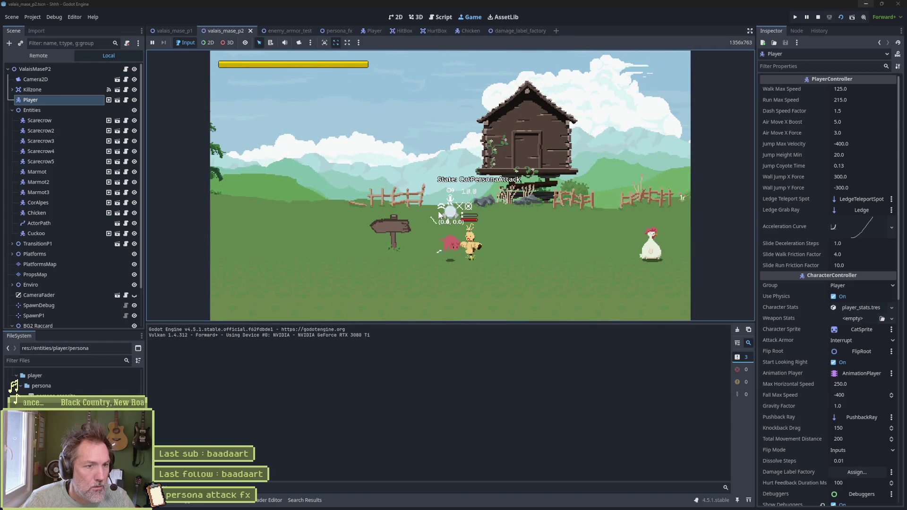
{"action": "key", "text": "Right"}
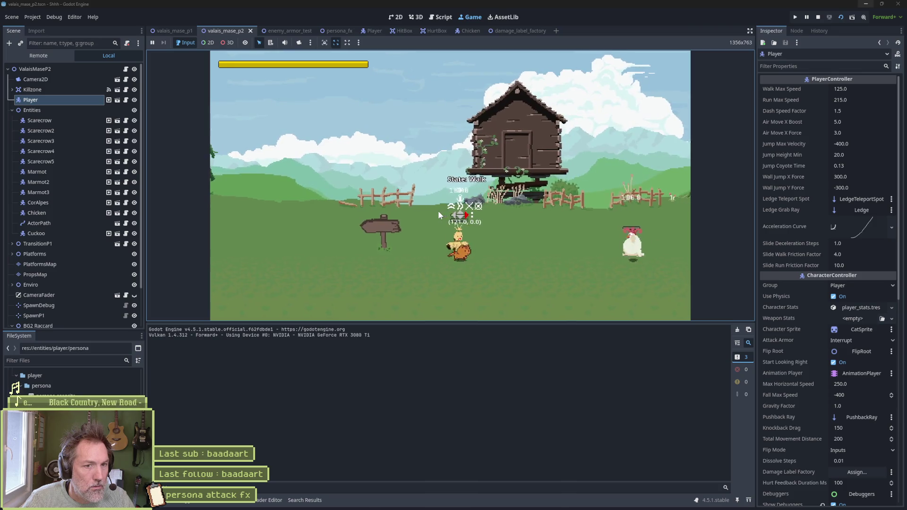
{"action": "key", "text": "x"}
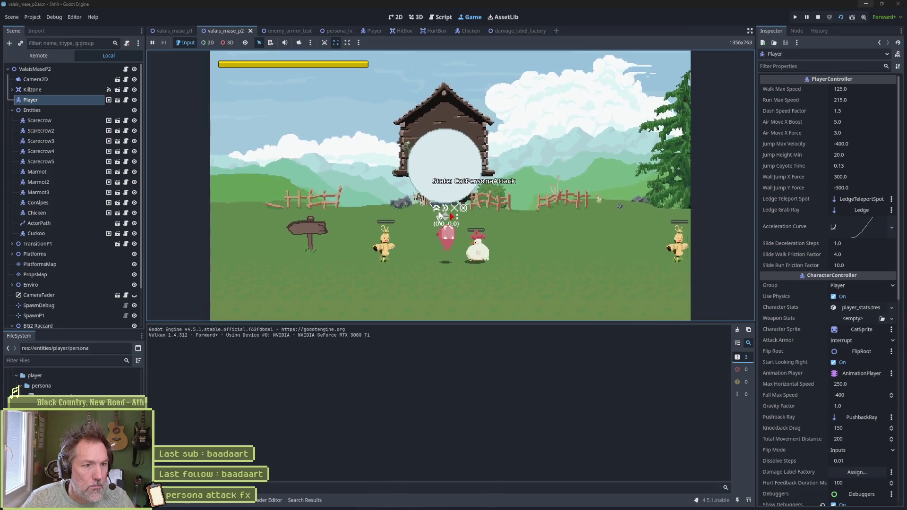
{"action": "key", "text": "Right"}
{"action": "key", "text": "space"}
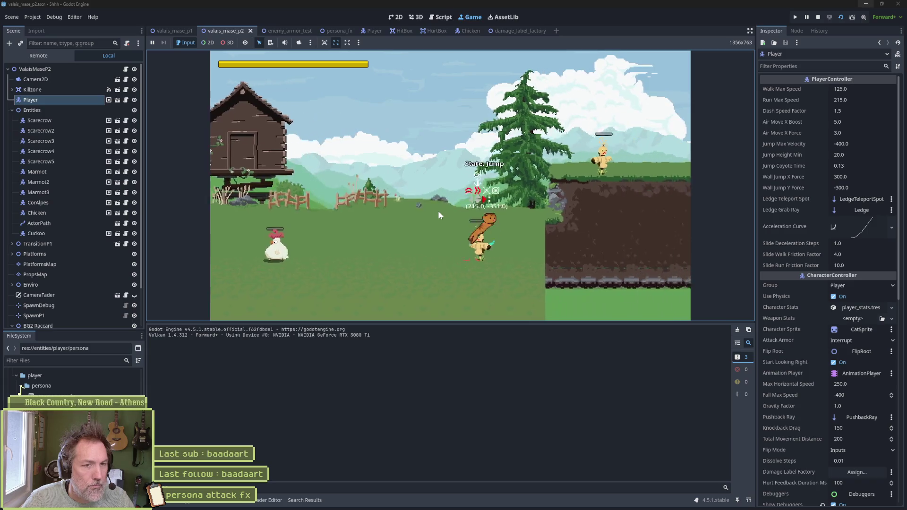
{"action": "key", "text": "Up"}
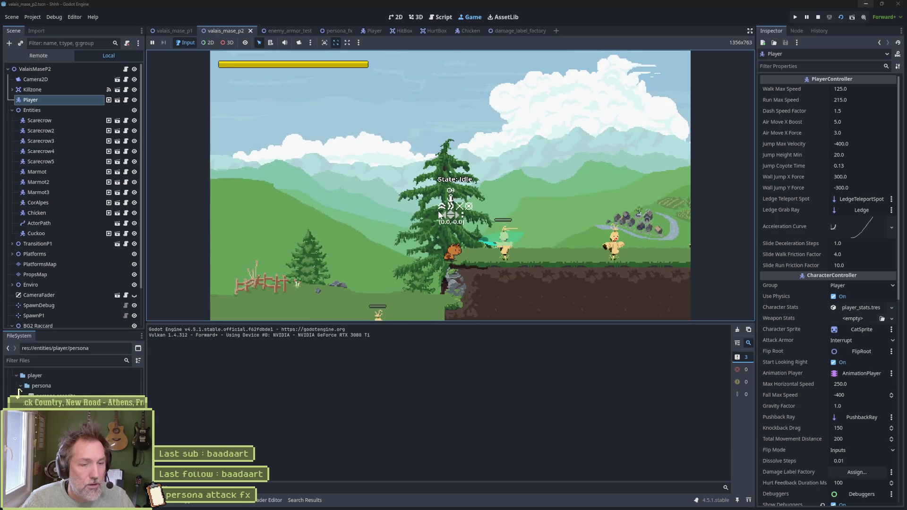
{"action": "key", "text": "F8"}
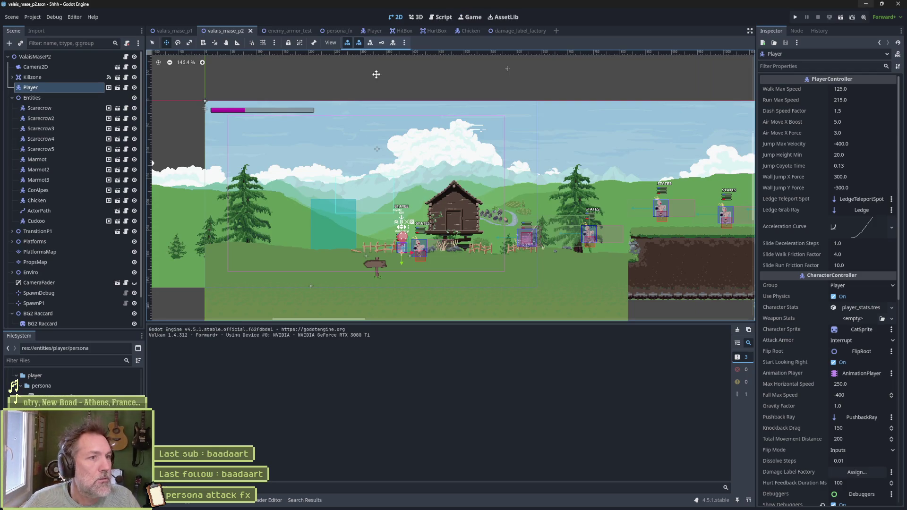
In the Player scene, load cat_persona_attack in the AnimationPlayer and move the playhead to 1.3 s
{"action": "left_click", "coordinate": [372, 30]}
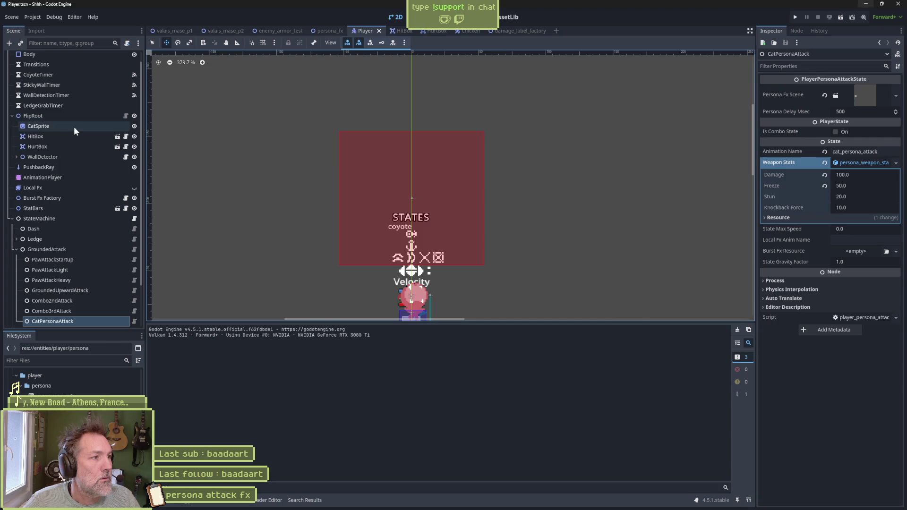
{"action": "left_click", "coordinate": [61, 177]}
{"action": "left_click", "coordinate": [384, 330]}
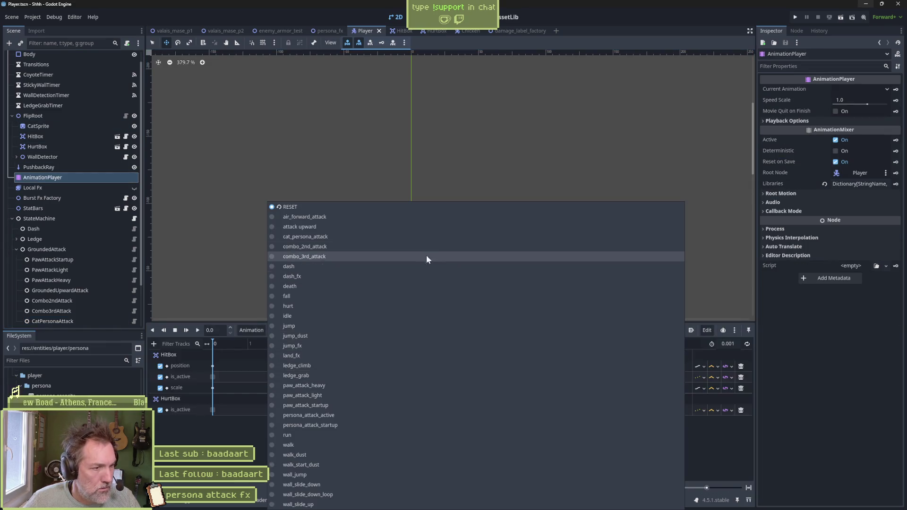
{"action": "left_click", "coordinate": [449, 237]}
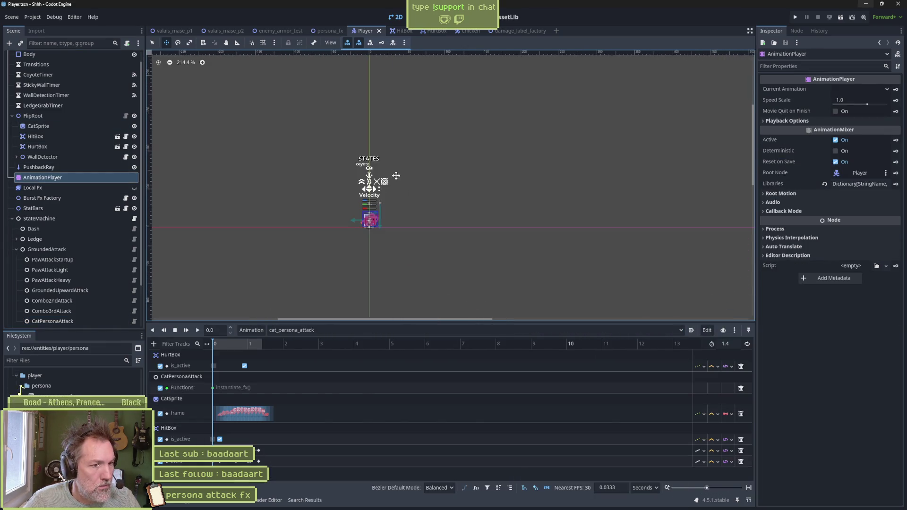
{"action": "left_click", "coordinate": [748, 487]}
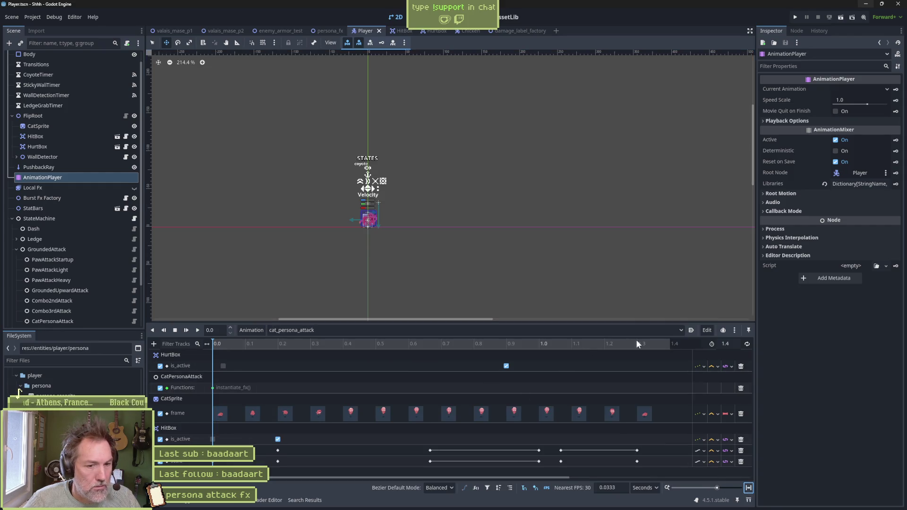
{"action": "mouse_move", "coordinate": [612, 343]}
{"action": "left_mouse_down"}
{"action": "mouse_move", "coordinate": [558, 344]}
{"action": "mouse_move", "coordinate": [636, 351]}
{"action": "left_mouse_up"}
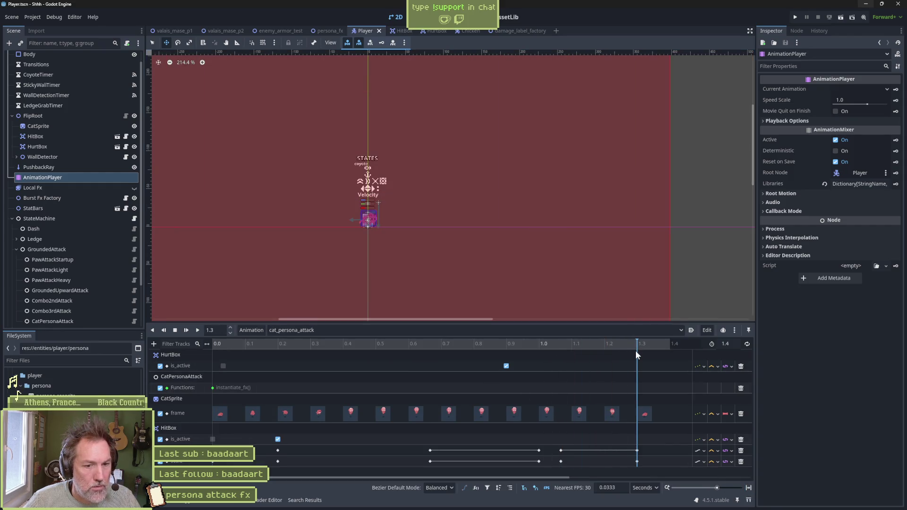
{"action": "scroll", "coordinate": [397, 189], "scroll_direction": "down", "scroll_amount": 4}
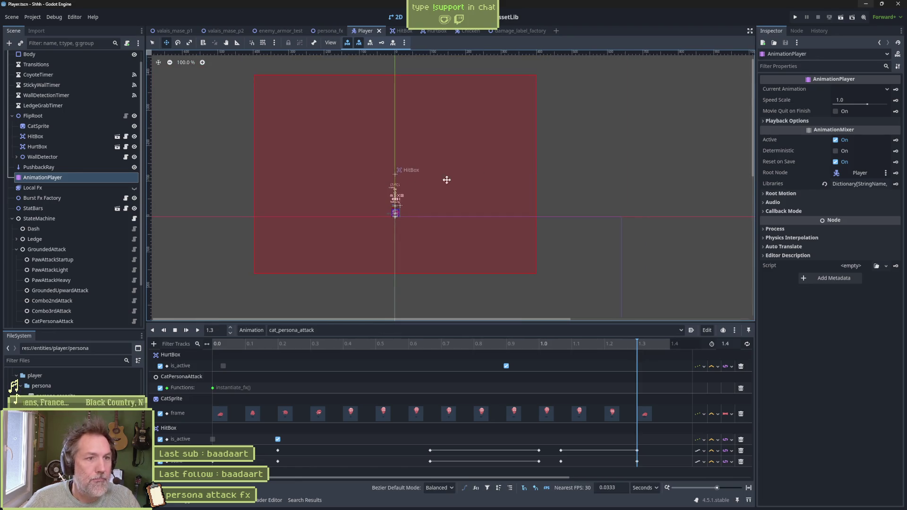
Resize the HitBox to about 31.5 × 24.4 scale, save, key its position, and return to valais_mase_p2
{"action": "left_click", "coordinate": [61, 136]}
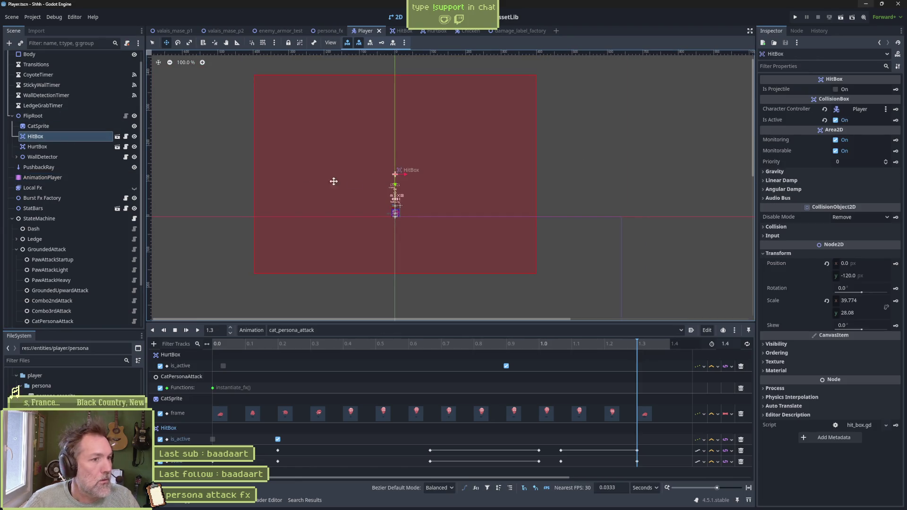
{"action": "left_click", "coordinate": [402, 182]}
{"action": "key", "text": "w"}
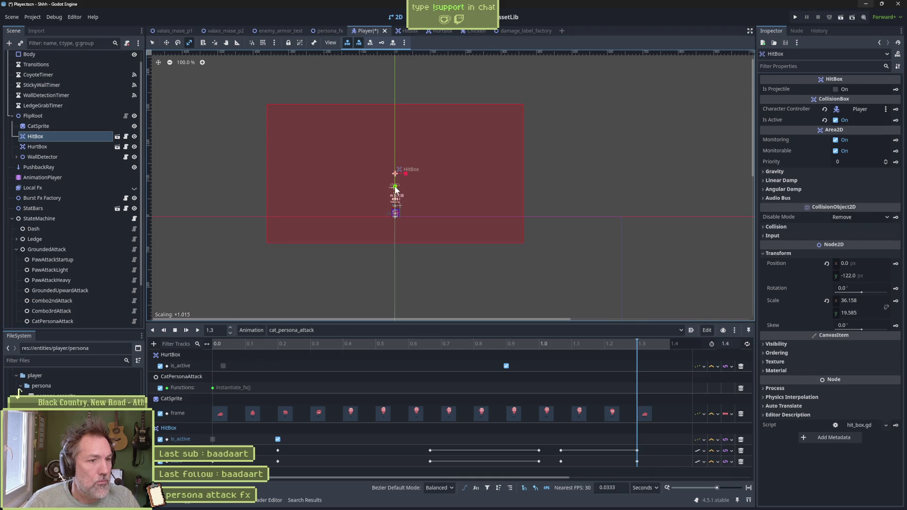
{"action": "left_click_drag", "start_coordinate": [396, 206], "coordinate": [395, 230]}
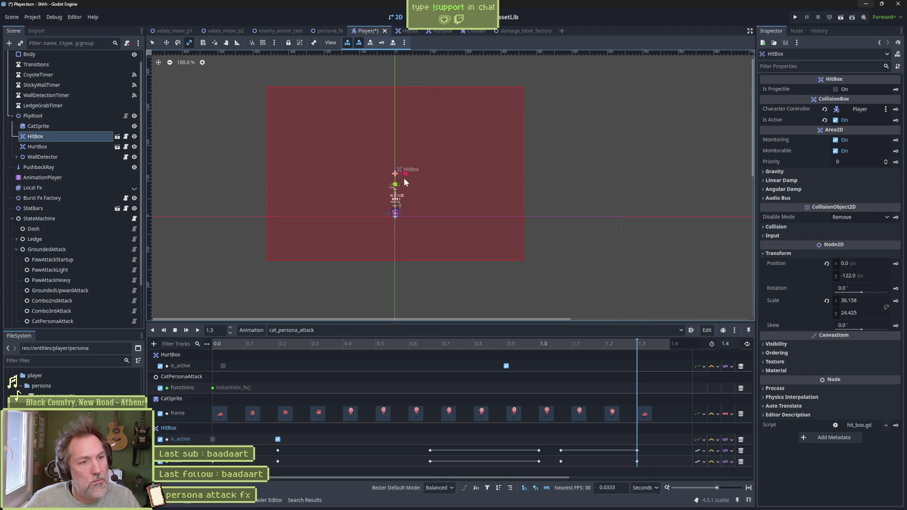
{"action": "left_click_drag", "start_coordinate": [405, 173], "coordinate": [395, 173]}
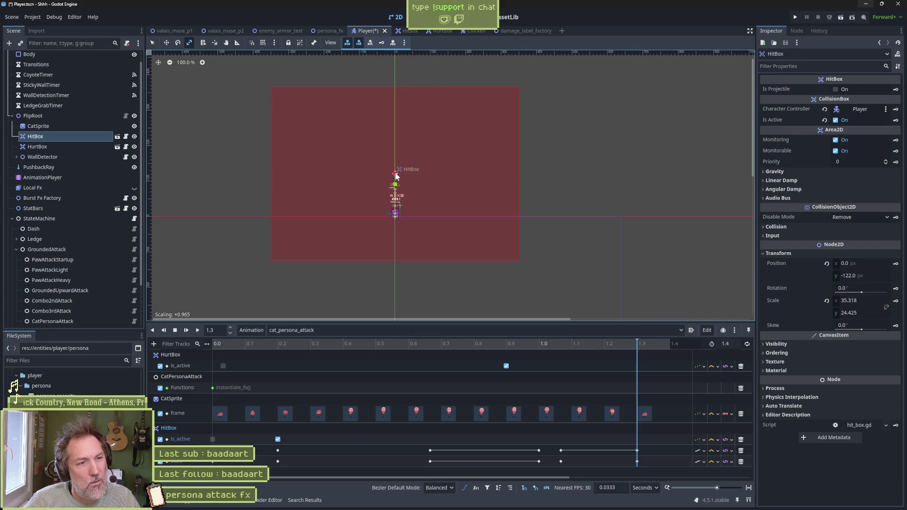
{"action": "key", "text": "ctrl+s"}
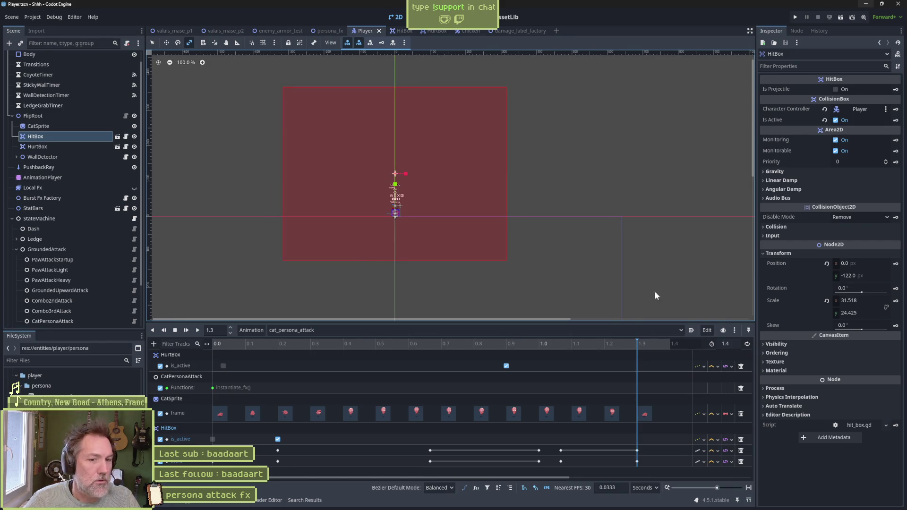
{"action": "left_click", "coordinate": [894, 300]}
{"action": "left_click", "coordinate": [895, 263]}
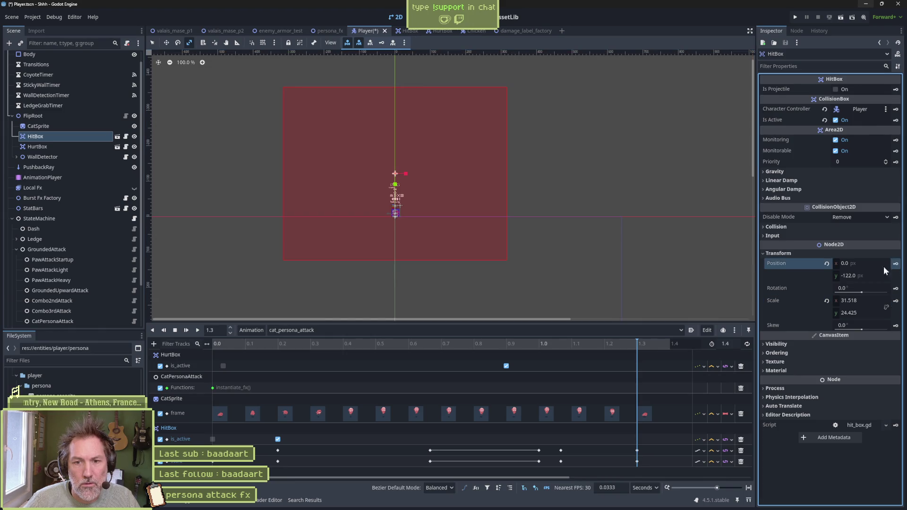
{"action": "left_click", "coordinate": [225, 36]}
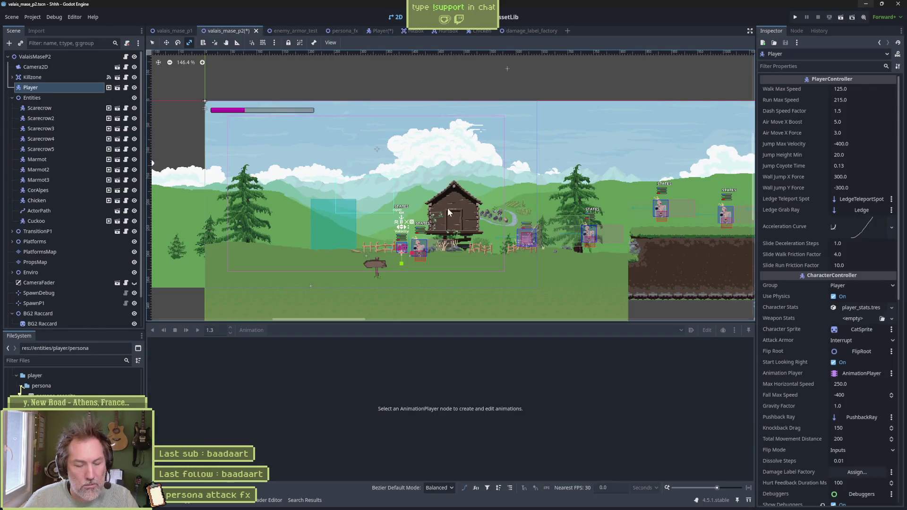
Run valais_mase_p2, fire persona attacks at the chicken, restart once, then stop the game
{"action": "key", "text": "F6"}
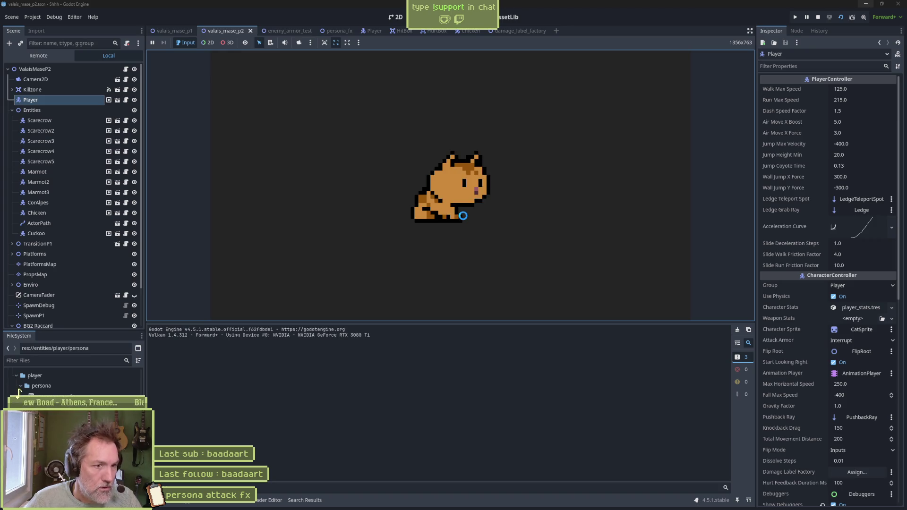
{"action": "key", "text": "Right"}
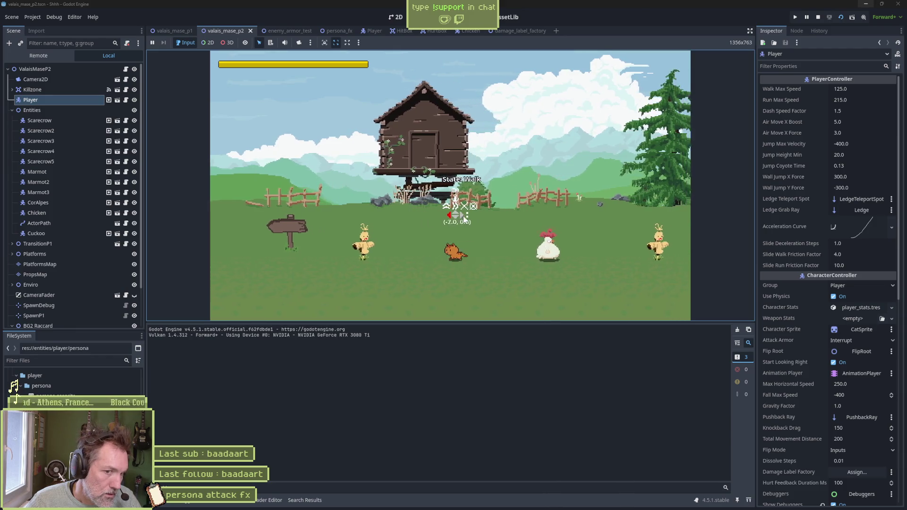
{"action": "key", "text": "Left"}
{"action": "key", "text": "x"}
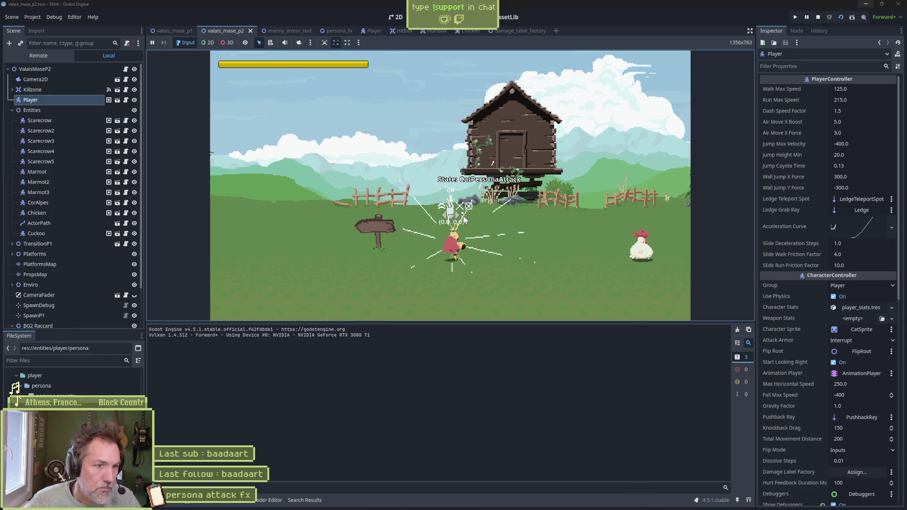
{"action": "key", "text": "Left"}
{"action": "key", "text": "Right"}
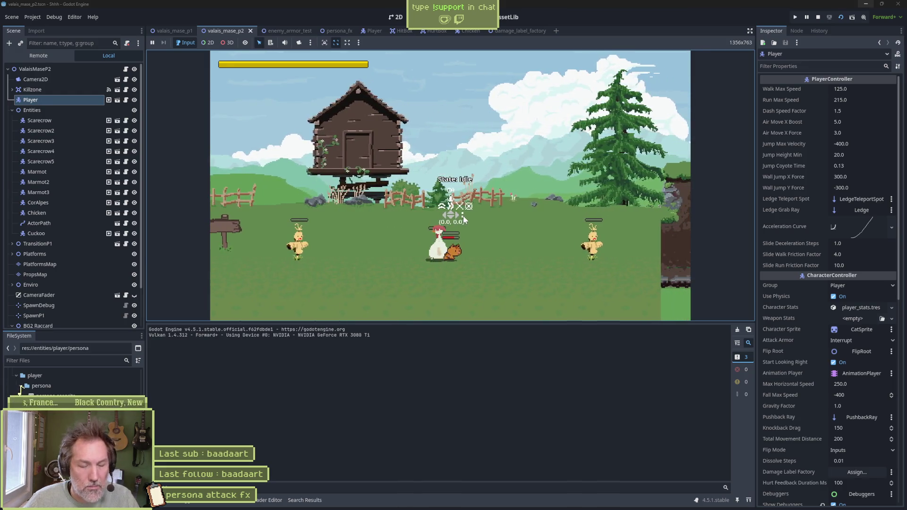
{"action": "key", "text": "F5"}
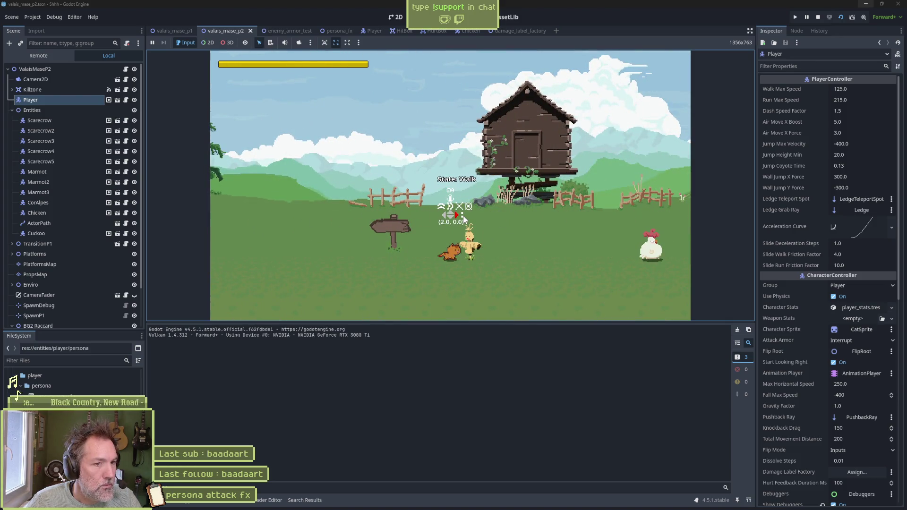
{"action": "key", "text": "Left"}
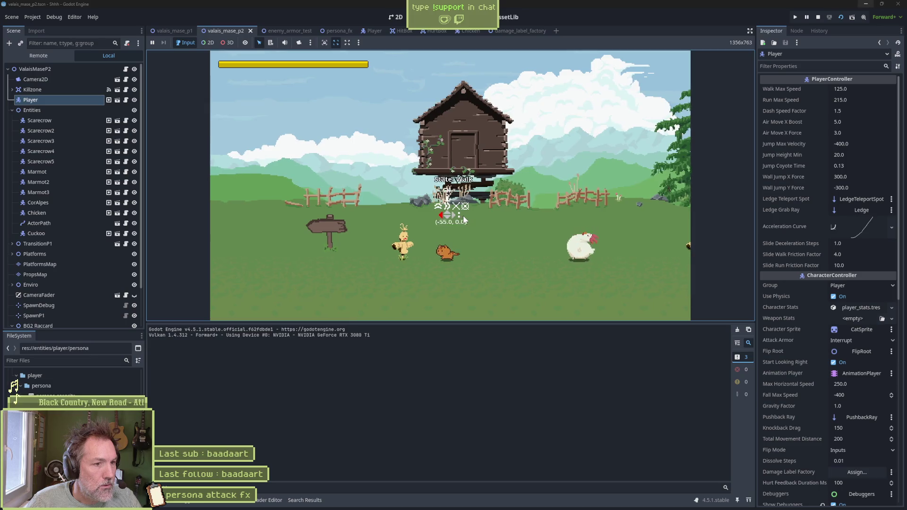
{"action": "key", "text": "x"}
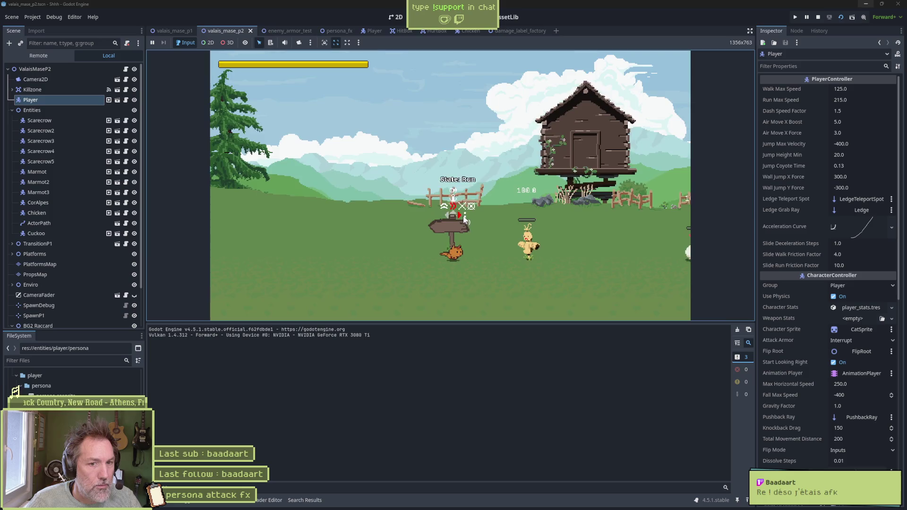
{"action": "key", "text": "Right"}
{"action": "key", "text": "F8"}
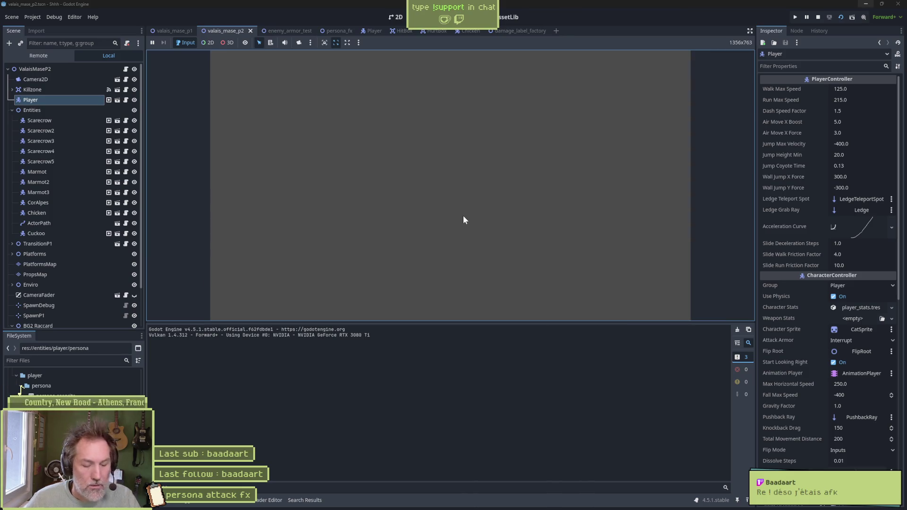
Narrow the Player's HitBox horizontally to about 27.6 × 24.4 scale
{"action": "left_click", "coordinate": [367, 32]}
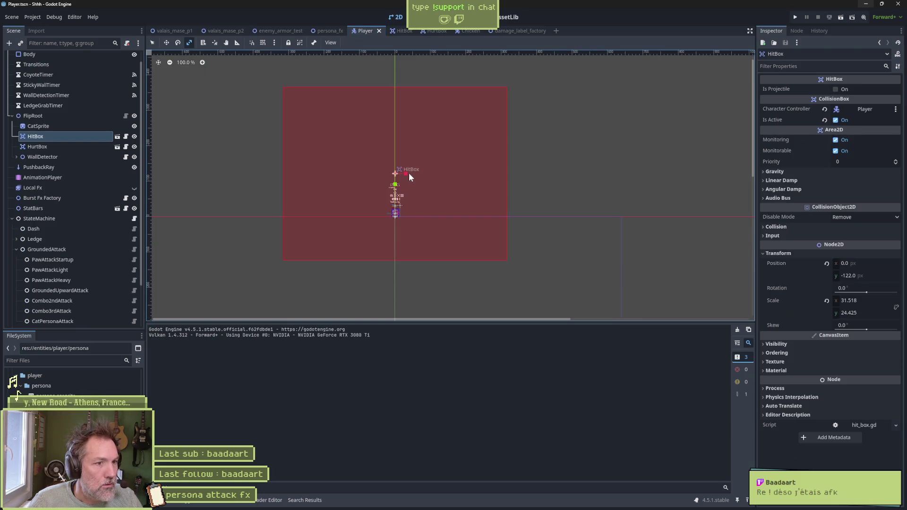
{"action": "mouse_move", "coordinate": [405, 174]}
{"action": "left_mouse_down"}
{"action": "mouse_move", "coordinate": [376, 178]}
{"action": "mouse_move", "coordinate": [387, 178]}
{"action": "left_mouse_up"}
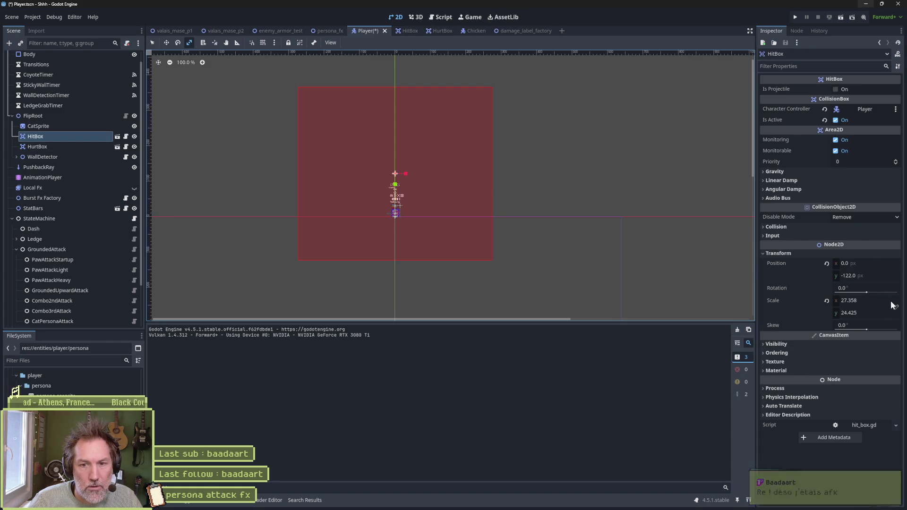
{"action": "left_click", "coordinate": [81, 149]}
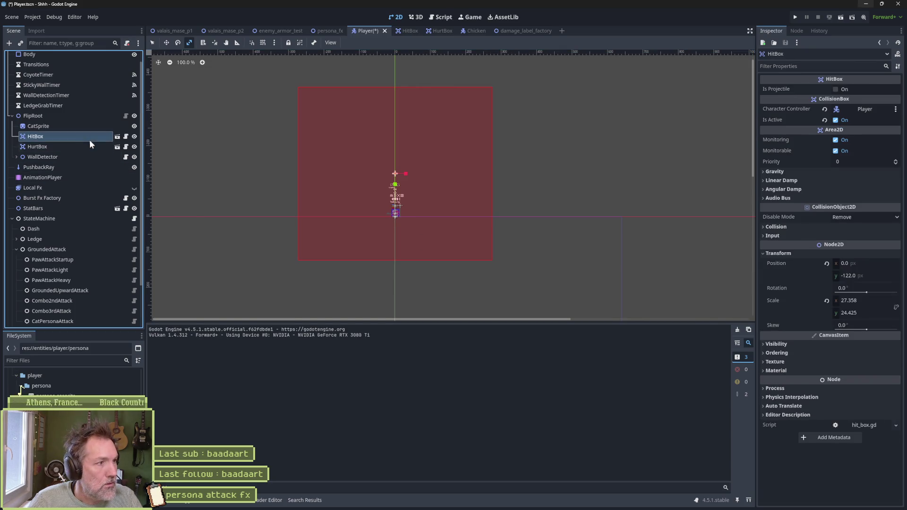
{"action": "left_click", "coordinate": [89, 138]}
Key the HitBox scale at 1.3 s in cat_persona_attack and run valais_mase_p2
{"action": "left_click", "coordinate": [68, 177]}
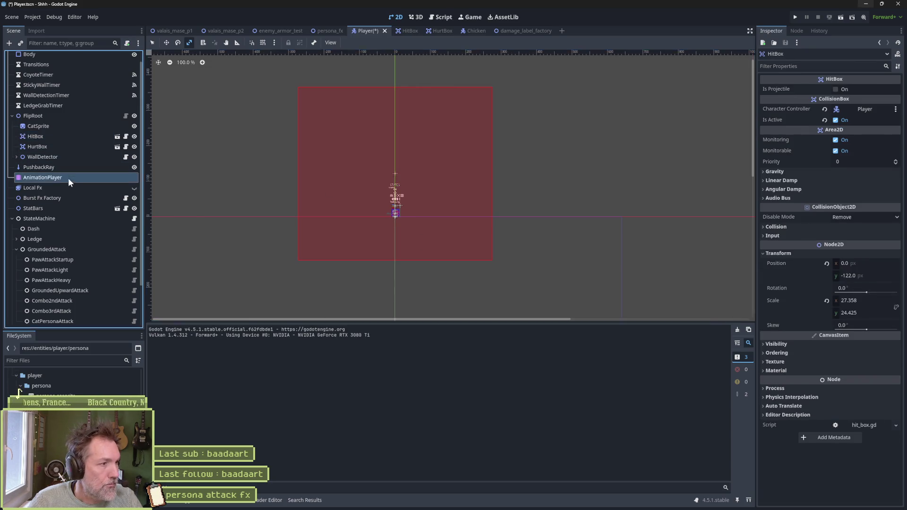
{"action": "mouse_move", "coordinate": [623, 347]}
{"action": "left_mouse_down"}
{"action": "mouse_move", "coordinate": [564, 350]}
{"action": "mouse_move", "coordinate": [635, 350]}
{"action": "left_mouse_up"}
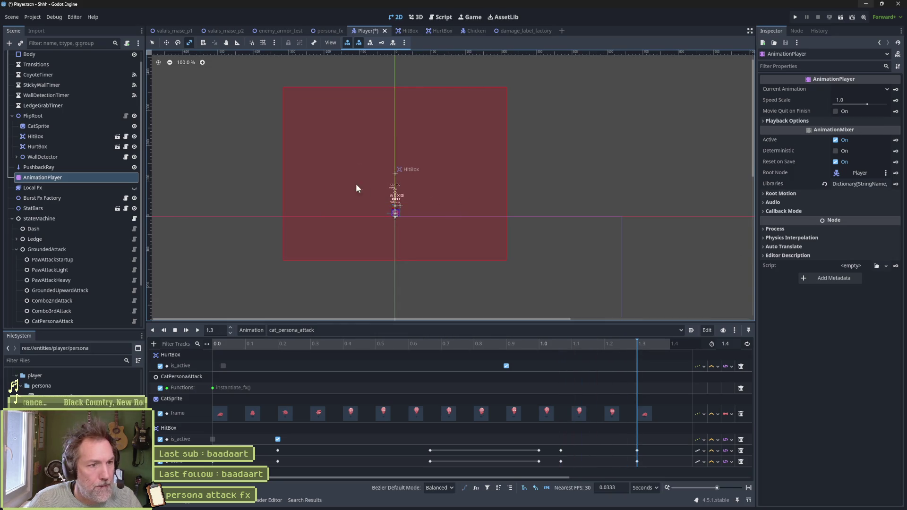
{"action": "left_click", "coordinate": [77, 136]}
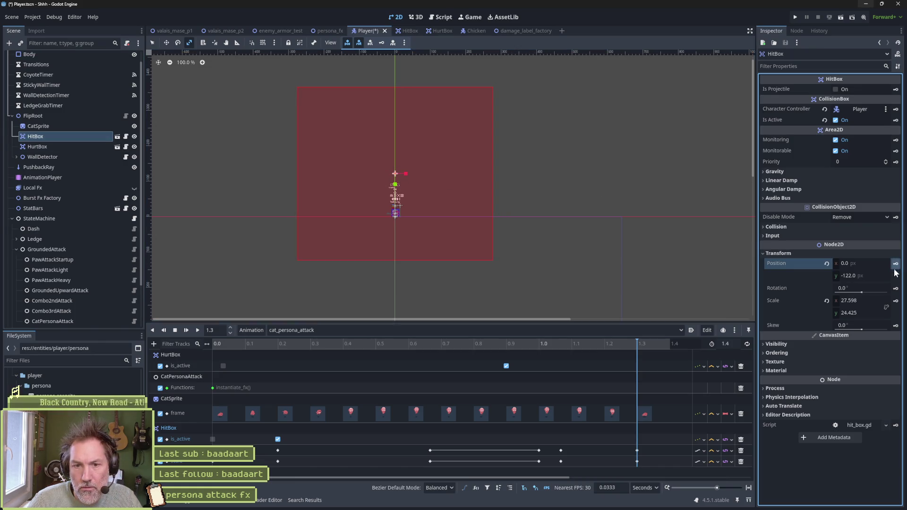
{"action": "left_click", "coordinate": [895, 301]}
{"action": "left_click", "coordinate": [239, 31]}
{"action": "key", "text": "F6"}
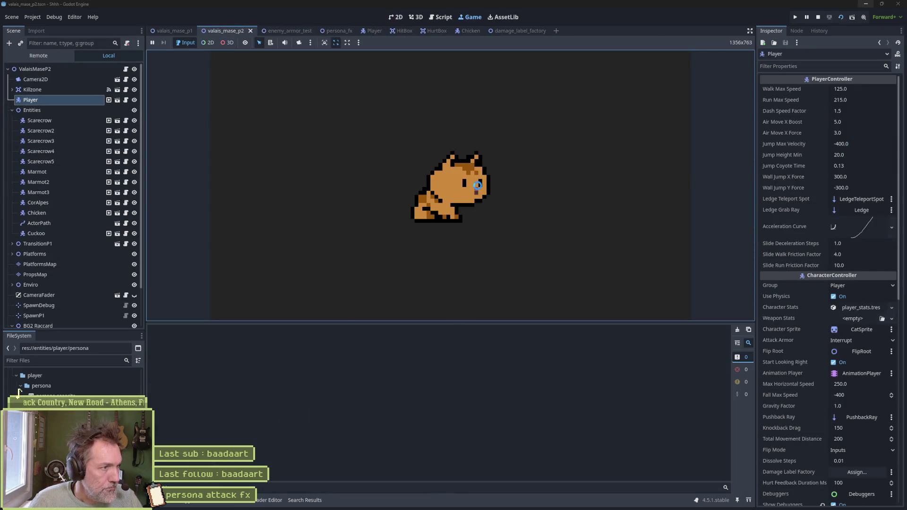
Walk the cat left and right, fire the persona attack at the scarecrow and chicken, then stop
{"action": "key", "text": "Left"}
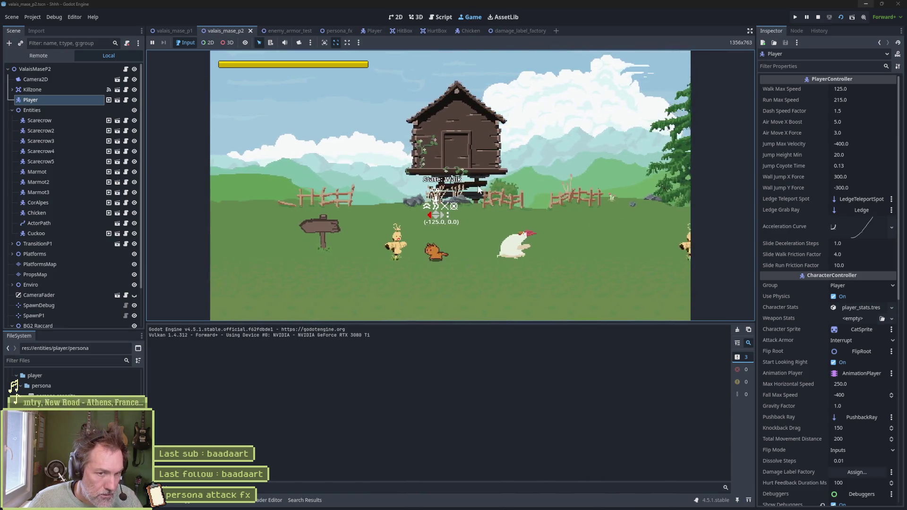
{"action": "key", "text": "x"}
{"action": "key", "text": "Right"}
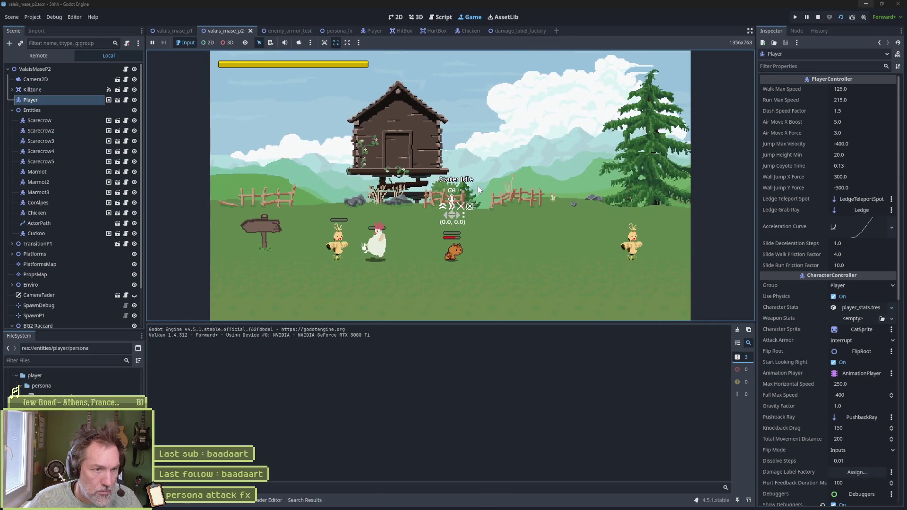
{"action": "key", "text": "Left"}
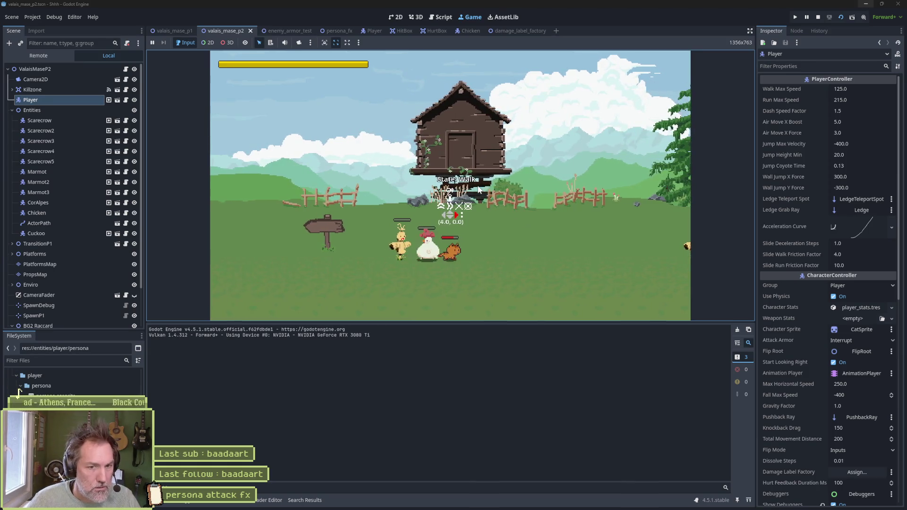
{"action": "key", "text": "Right"}
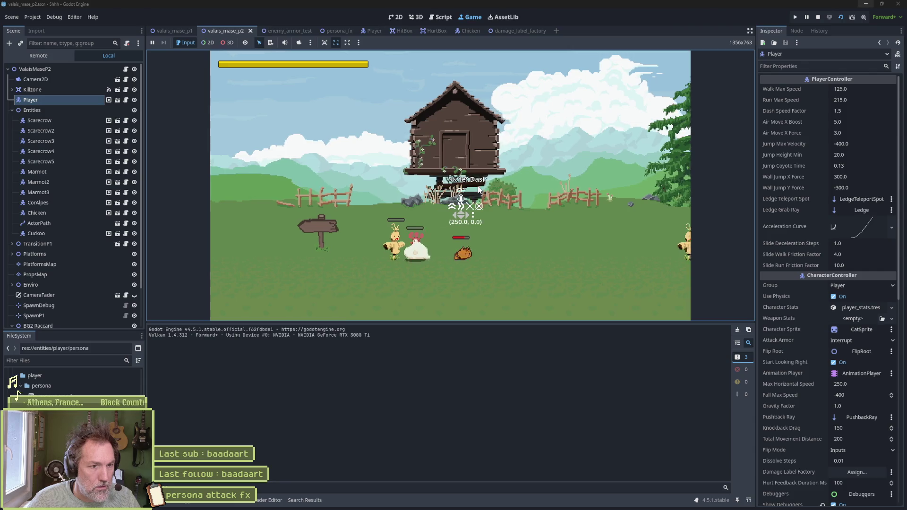
{"action": "key", "text": "Left"}
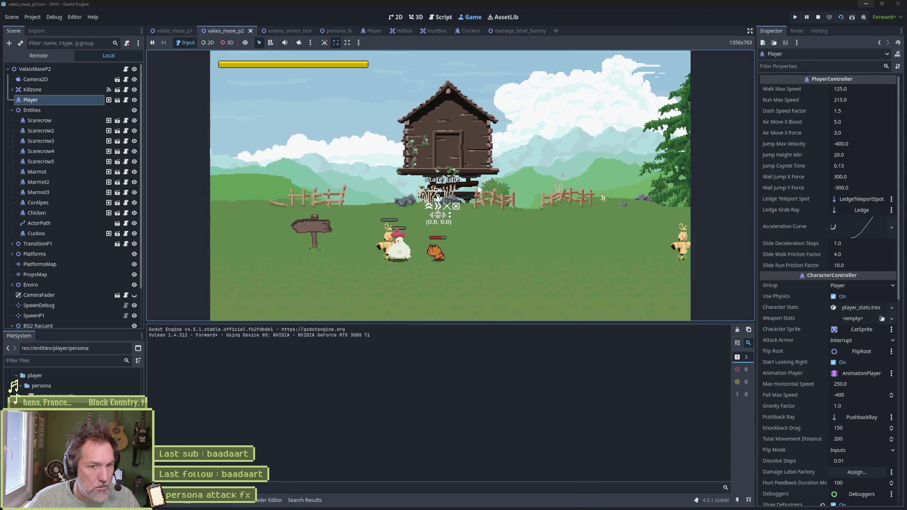
{"action": "key", "text": "x"}
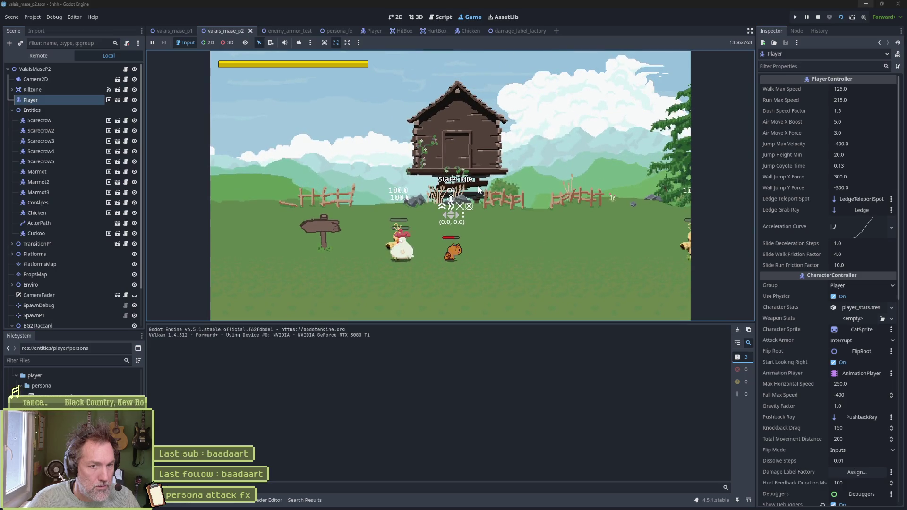
{"action": "key", "text": "F8"}
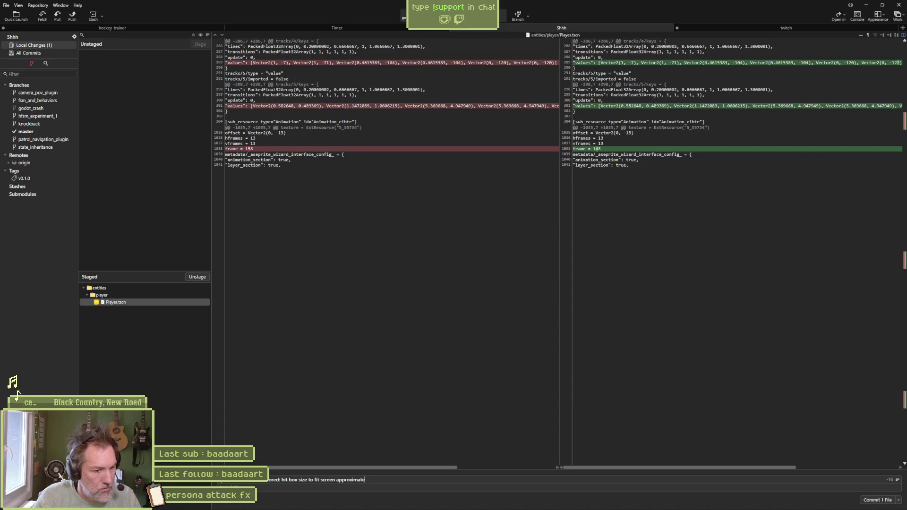
Commit the staged Player.tscn hitbox change, open the push dialog, and minimize Fork
{"action": "left_click", "coordinate": [875, 499]}
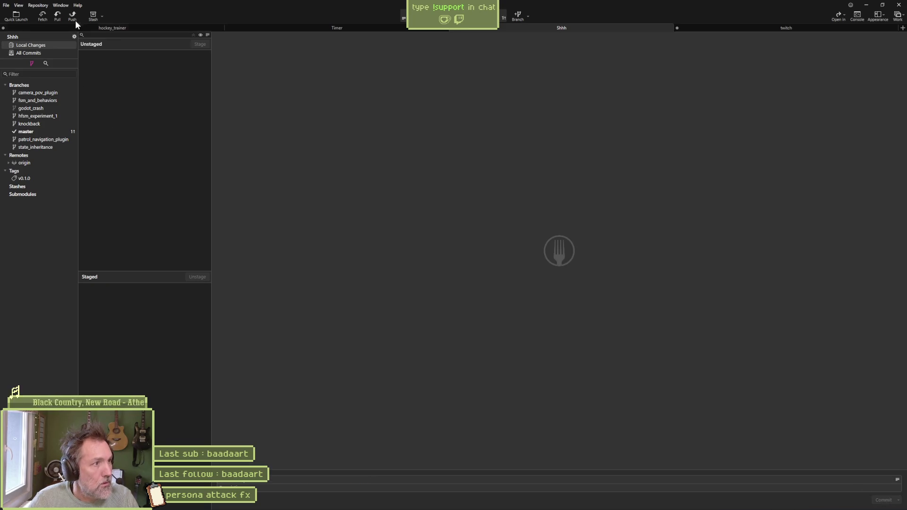
{"action": "left_click", "coordinate": [72, 17]}
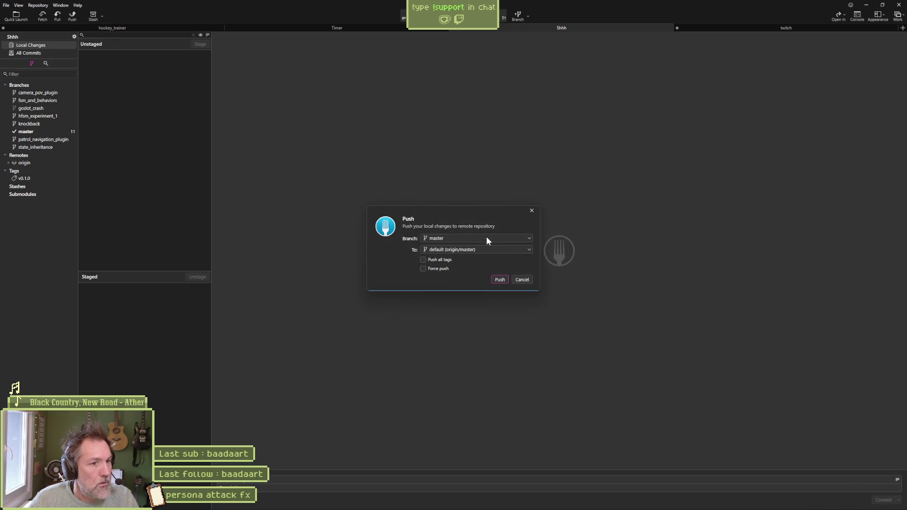
{"action": "left_click", "coordinate": [867, 7]}
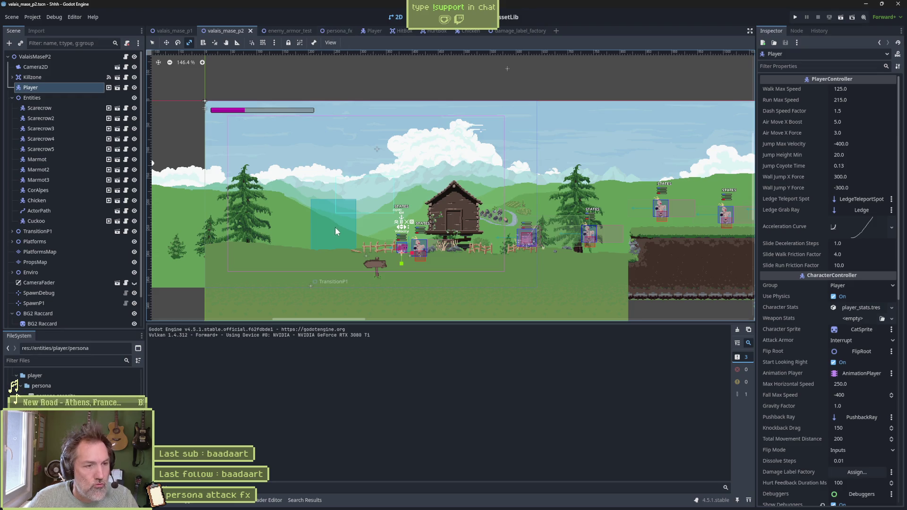
Test-run the level, switch off the Player's Show Debuggers option, and relaunch it
{"action": "key", "text": "F6"}
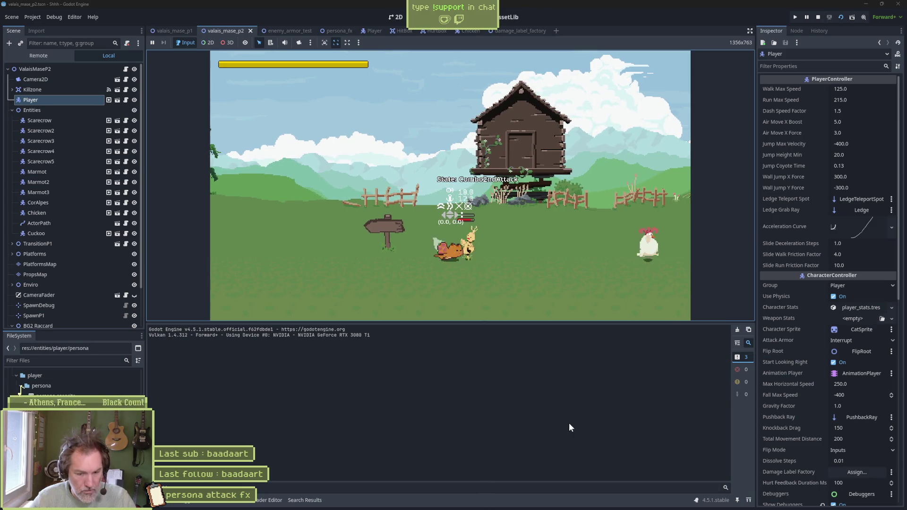
{"action": "key", "text": "F8"}
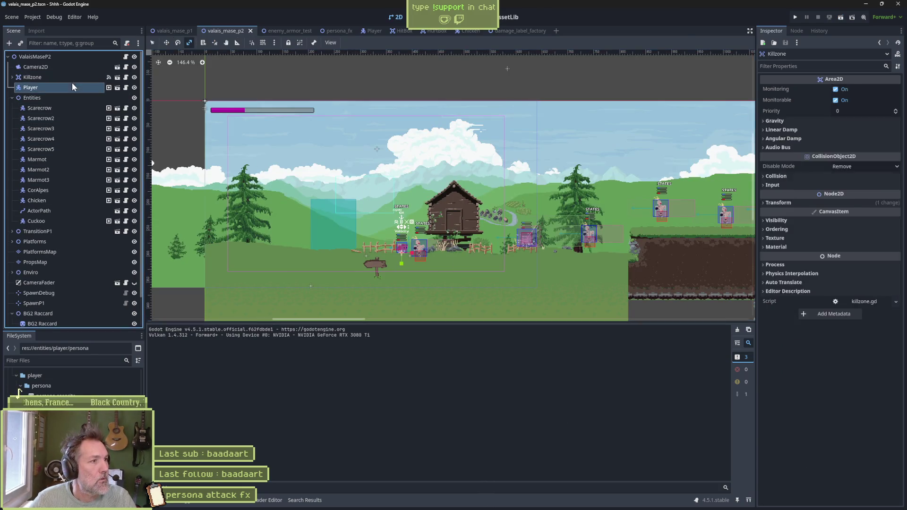
{"action": "scroll", "coordinate": [816, 290], "scroll_direction": "down", "scroll_amount": 5}
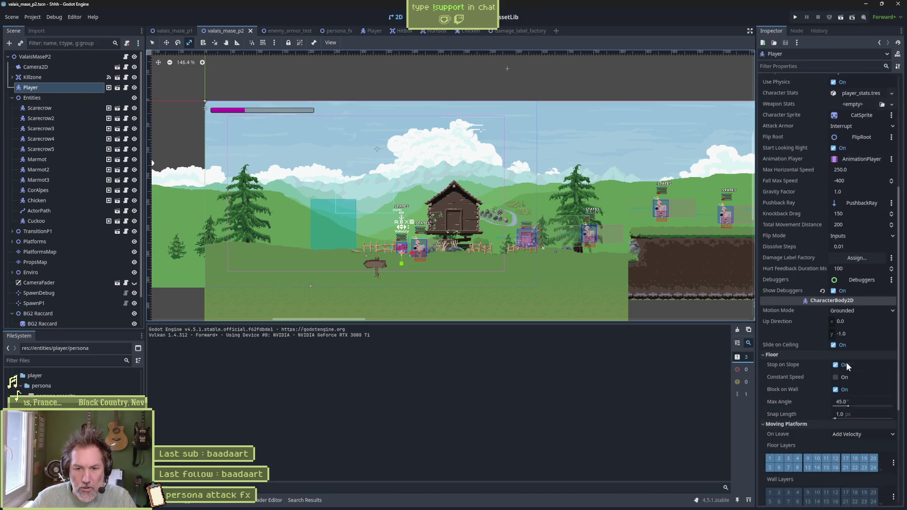
{"action": "left_click", "coordinate": [833, 291]}
{"action": "key", "text": "F5"}
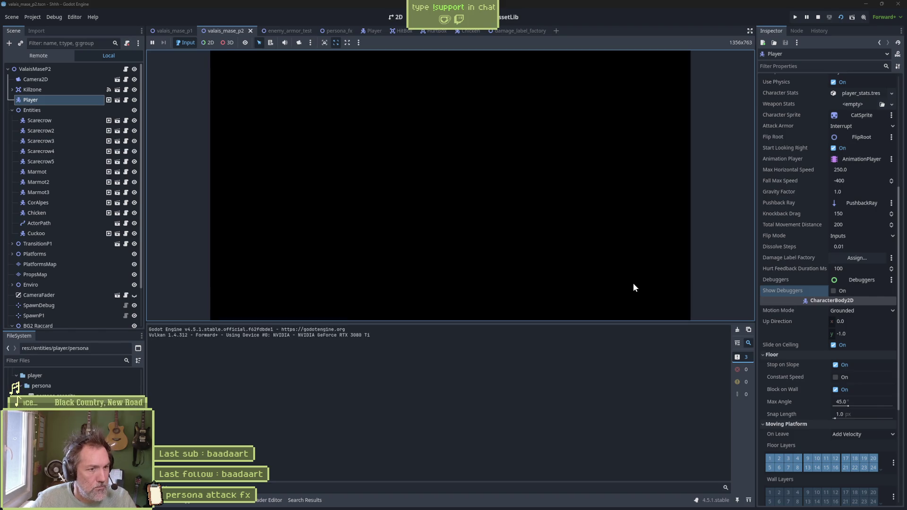
Enlarge the game view, hit the scarecrow twice with the persona attack, then stop the game
{"action": "mouse_move", "coordinate": [553, 323]}
{"action": "left_mouse_down"}
{"action": "mouse_move", "coordinate": [563, 403]}
{"action": "mouse_move", "coordinate": [563, 364]}
{"action": "left_mouse_up"}
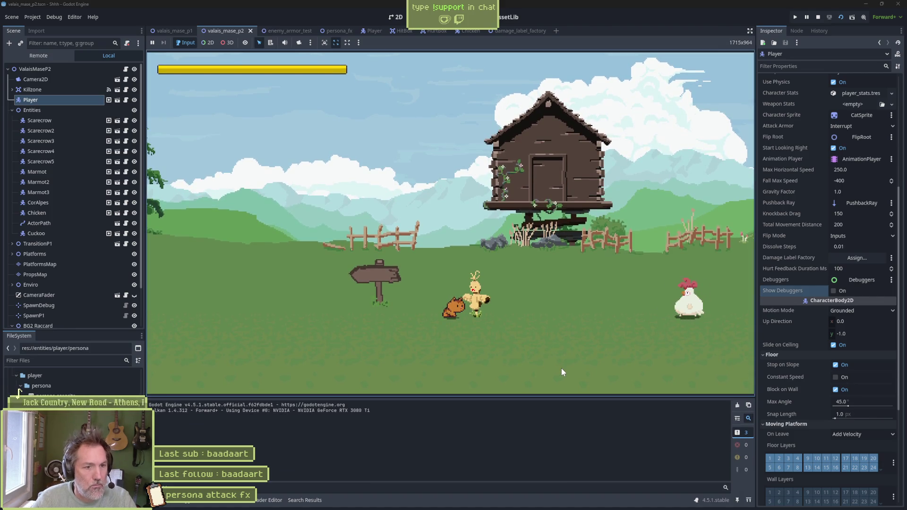
{"action": "left_click", "coordinate": [561, 367]}
{"action": "left_click", "coordinate": [561, 367]}
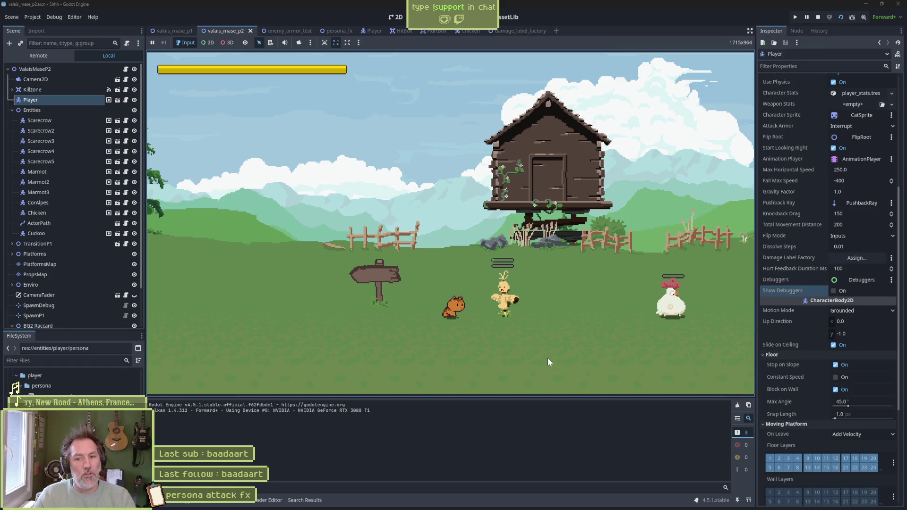
{"action": "key", "text": "F8"}
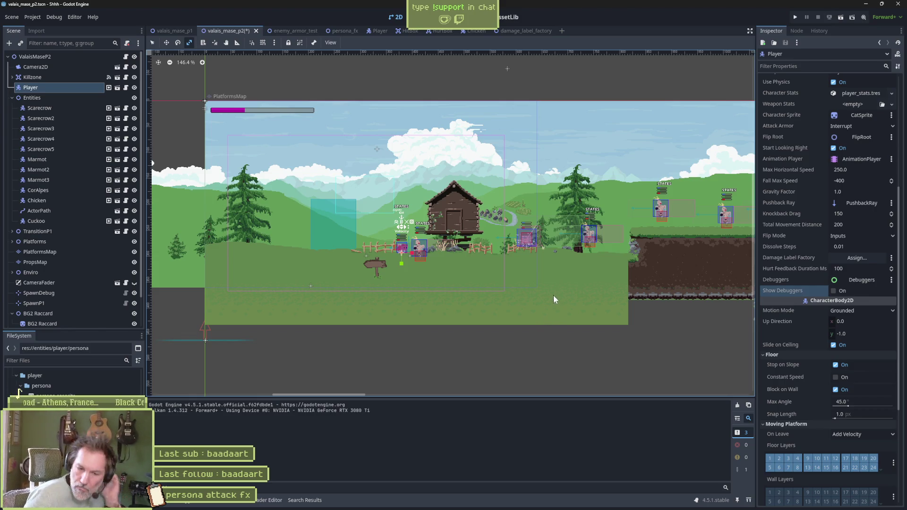
Review the Player's cat_persona_attack tracks in an enlarged timeline, then switch to the persona_fx scene
{"action": "left_click", "coordinate": [380, 31]}
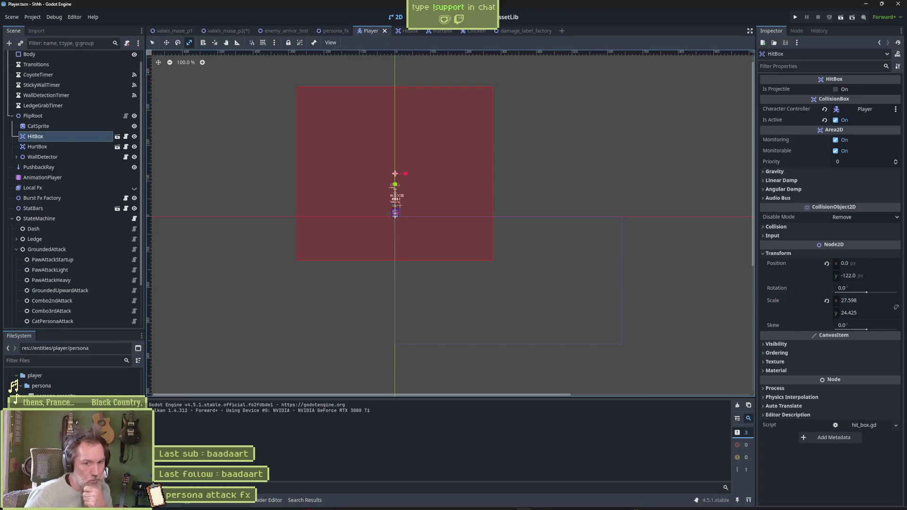
{"action": "mouse_move", "coordinate": [446, 501]}
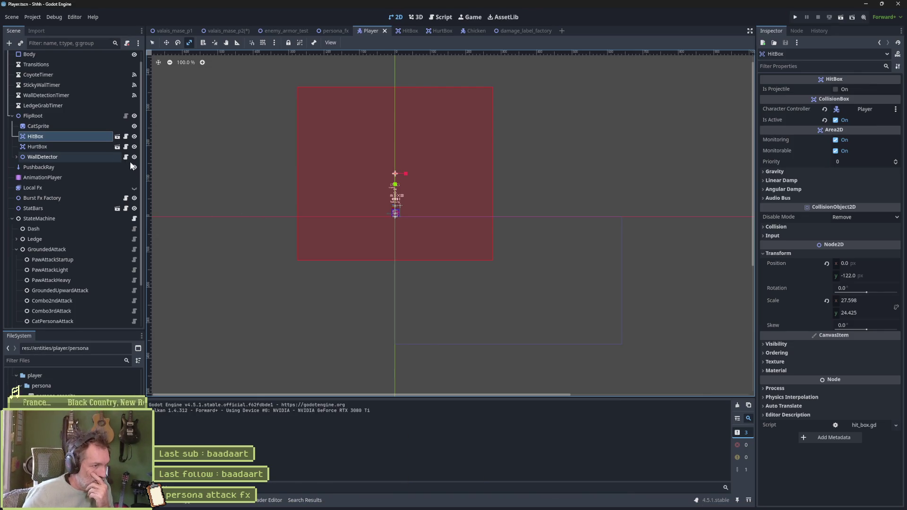
{"action": "left_click", "coordinate": [91, 177]}
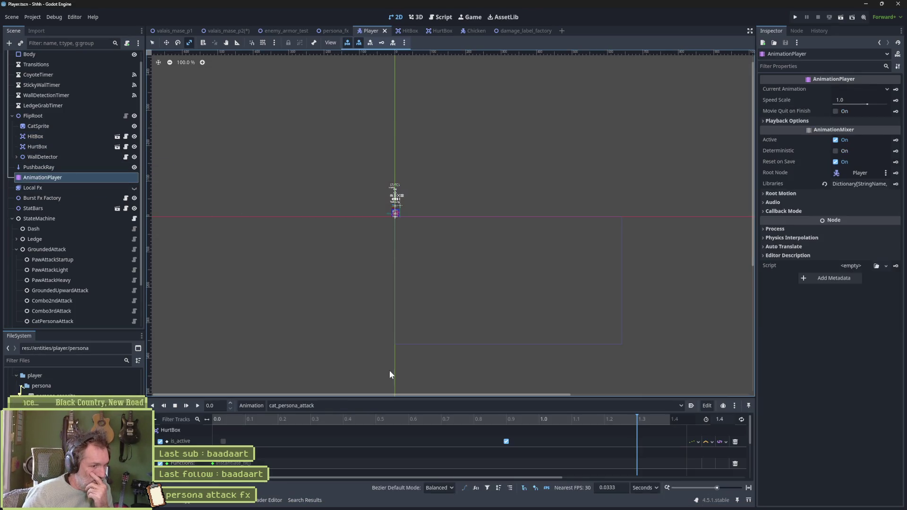
{"action": "mouse_move", "coordinate": [452, 399]}
{"action": "left_mouse_down"}
{"action": "mouse_move", "coordinate": [461, 240]}
{"action": "mouse_move", "coordinate": [462, 320]}
{"action": "left_mouse_up"}
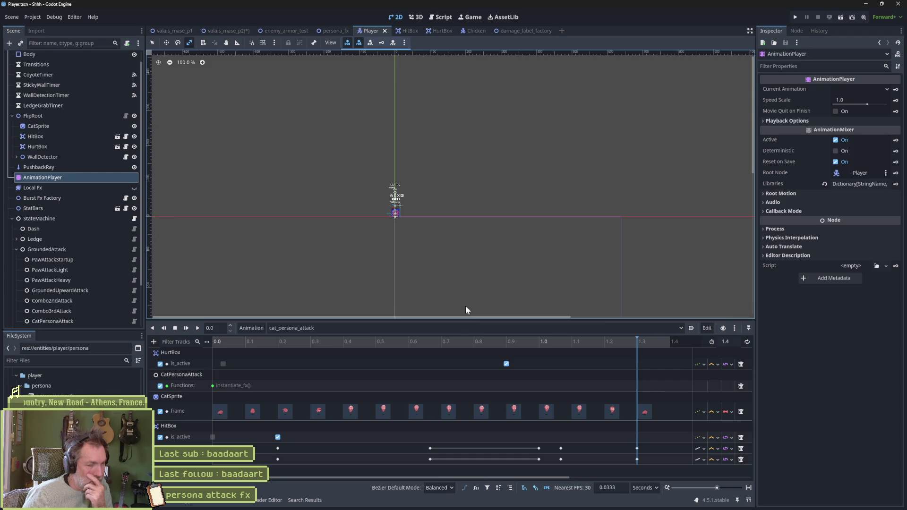
{"action": "mouse_move", "coordinate": [414, 32]}
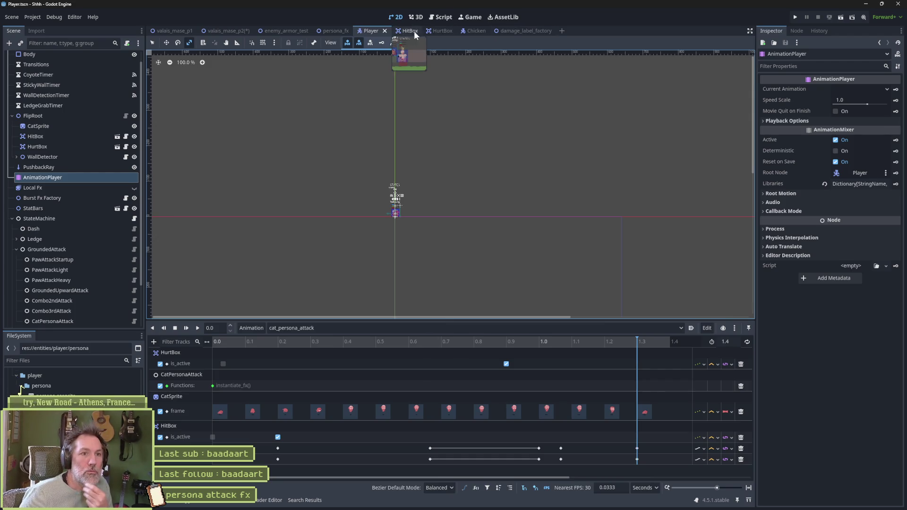
{"action": "left_click", "coordinate": [333, 31]}
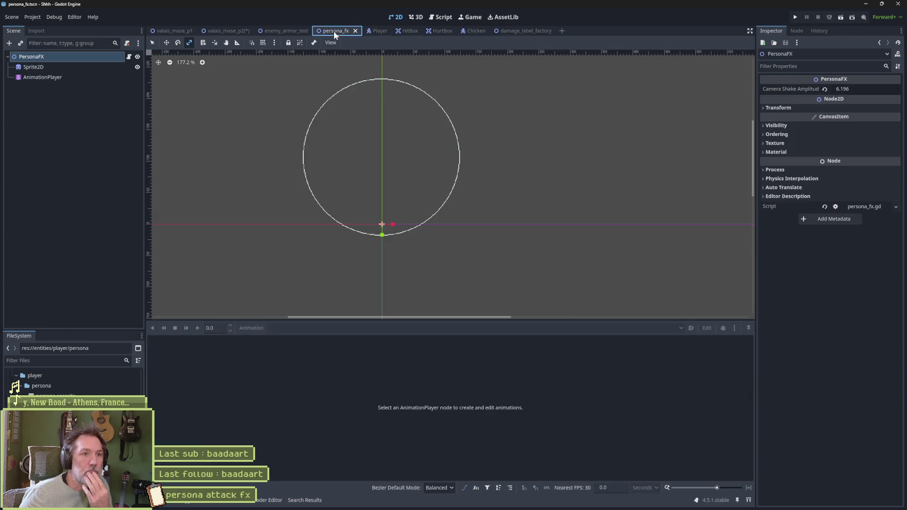
Load persona_fx's 'attack' animation, zoom the timeline out, and select the Sprite2D
{"action": "left_click", "coordinate": [76, 78]}
{"action": "left_click", "coordinate": [344, 328]}
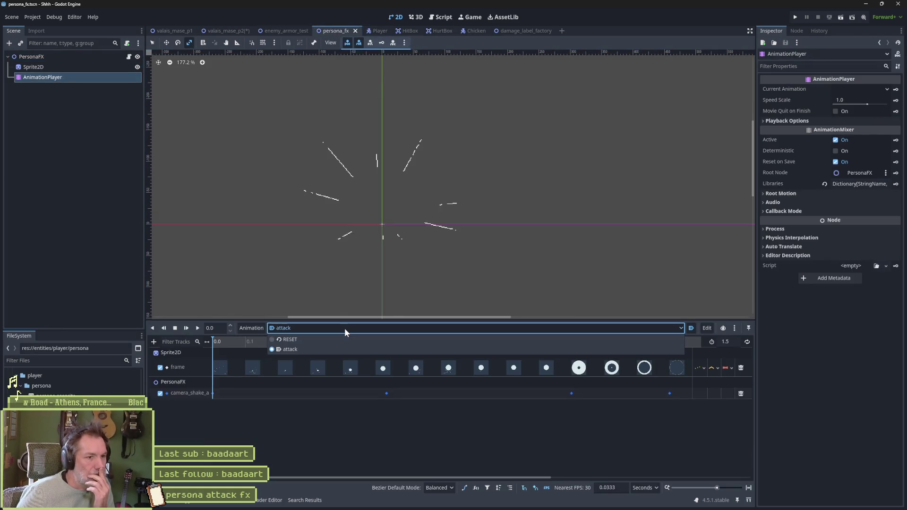
{"action": "left_click", "coordinate": [364, 440]}
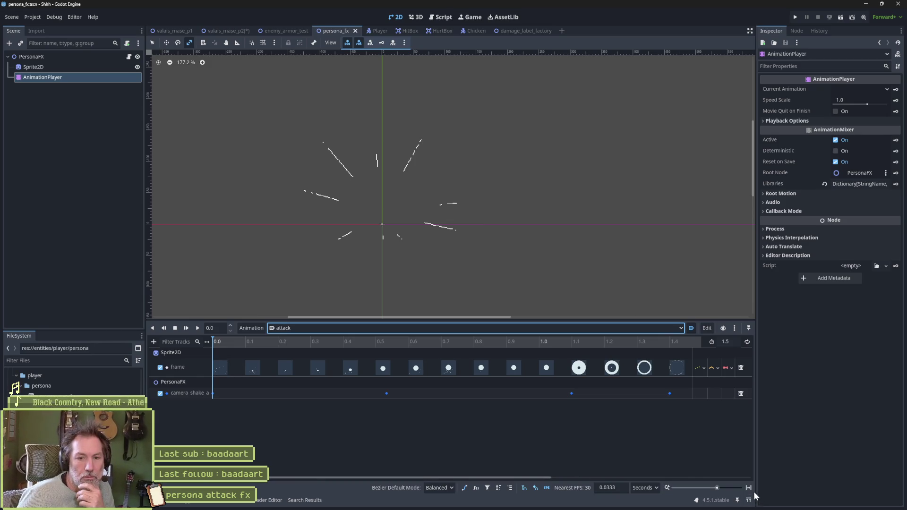
{"action": "left_click", "coordinate": [716, 488]}
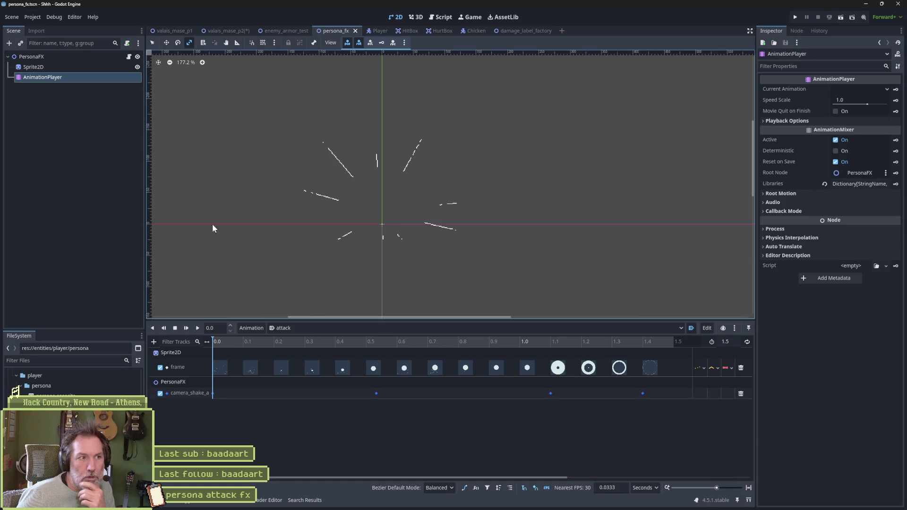
{"action": "left_click", "coordinate": [61, 67]}
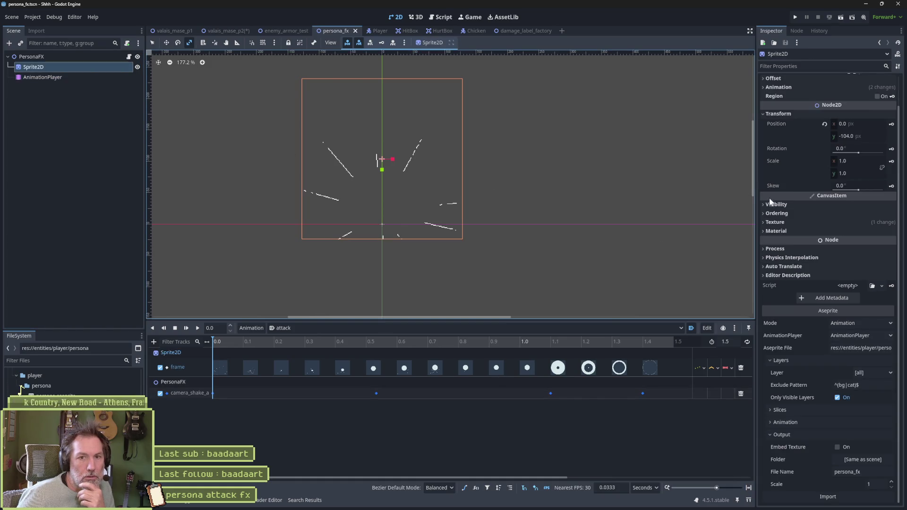
Create a Sprite2D scale track on the attack animation and add a 1×1 key at 1.3 s
{"action": "left_click", "coordinate": [891, 161]}
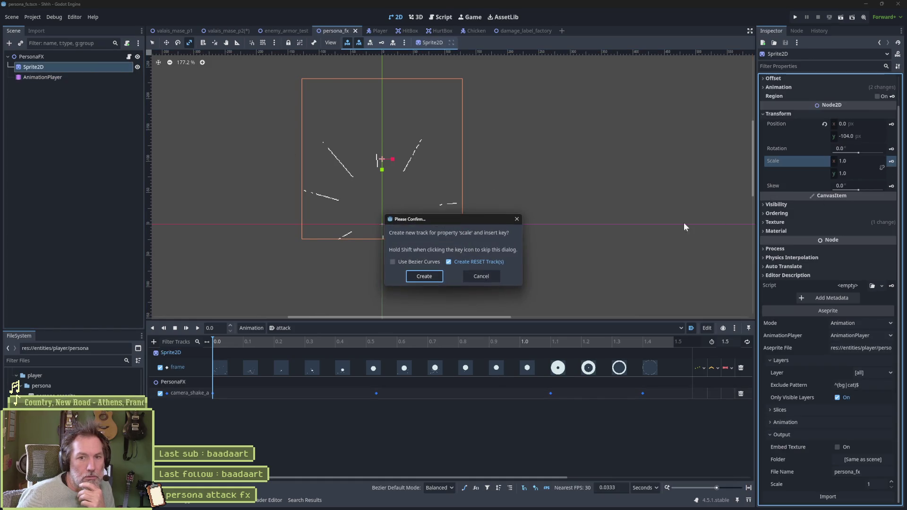
{"action": "left_click", "coordinate": [433, 276]}
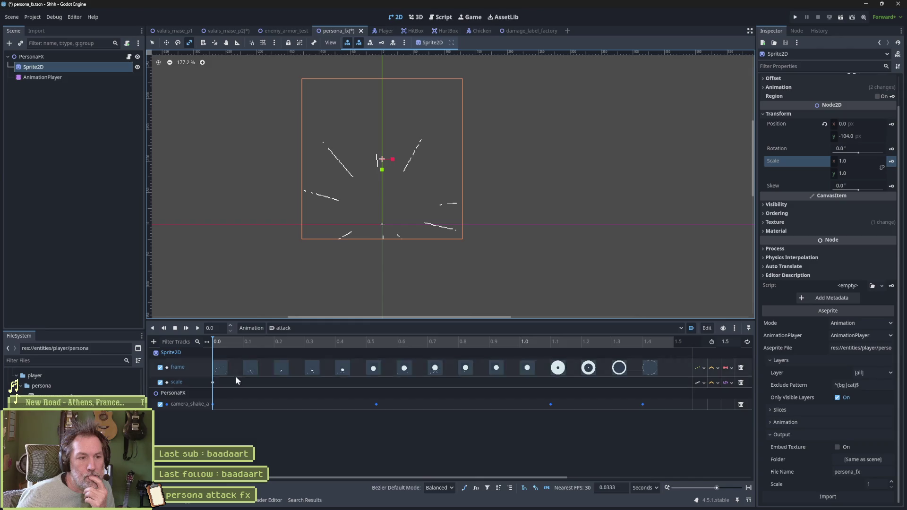
{"action": "left_click", "coordinate": [213, 383]}
{"action": "mouse_move", "coordinate": [557, 340]}
{"action": "left_mouse_down"}
{"action": "mouse_move", "coordinate": [641, 346]}
{"action": "mouse_move", "coordinate": [612, 341]}
{"action": "left_mouse_up"}
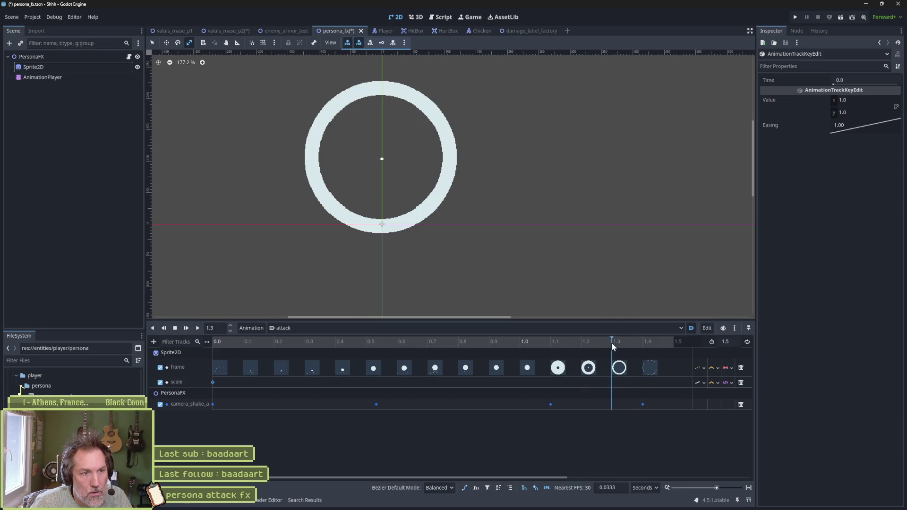
{"action": "double_click", "coordinate": [615, 386]}
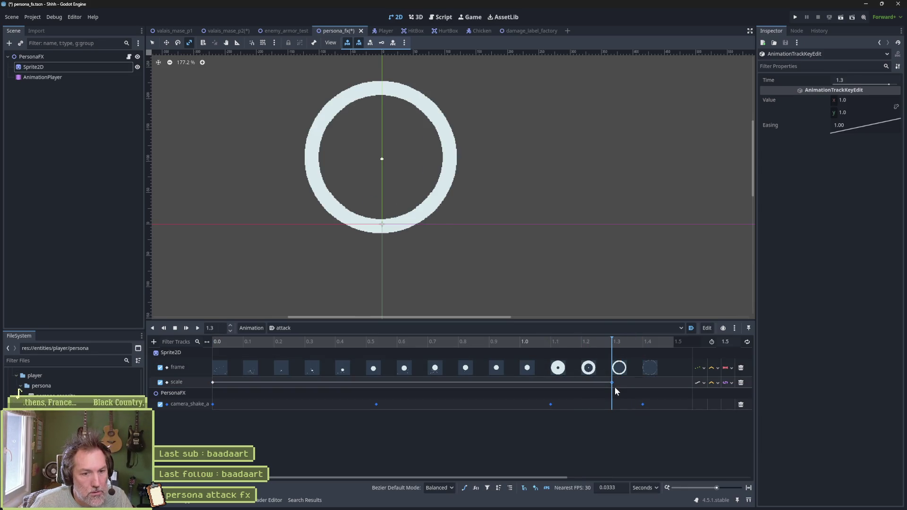
Set the 1.5 s scale key to 3×3 and save the persona_fx scene
{"action": "left_click_drag", "start_coordinate": [627, 344], "coordinate": [673, 341]}
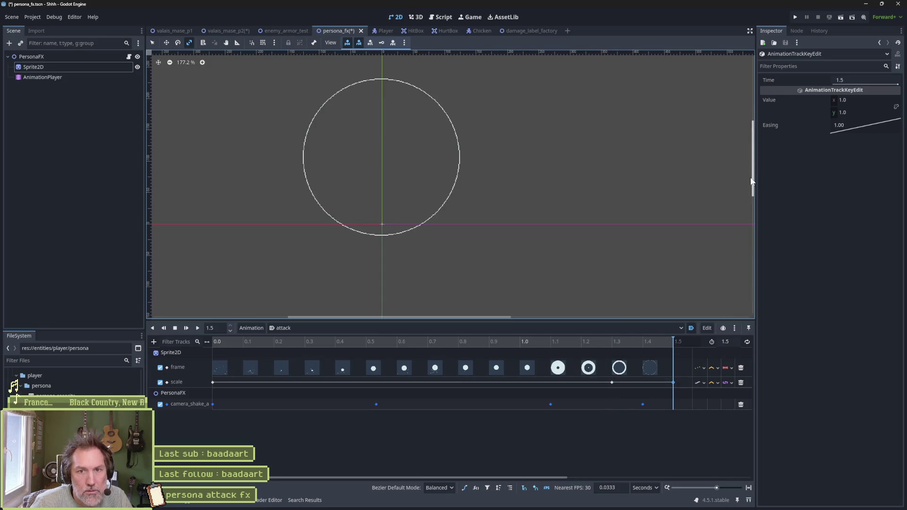
{"action": "left_click", "coordinate": [877, 95]}
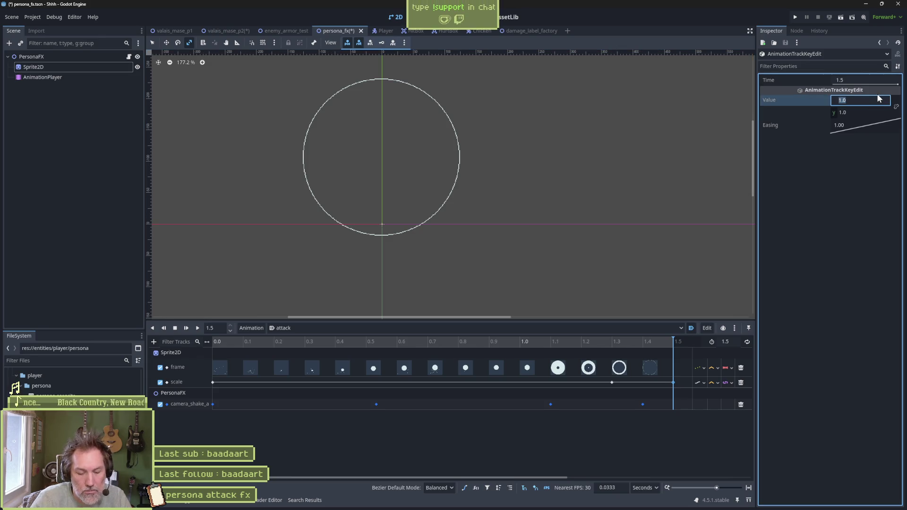
{"action": "type", "text": "3"}
{"action": "key", "text": "Tab"}
{"action": "type", "text": "3"}
{"action": "key", "text": "Return"}
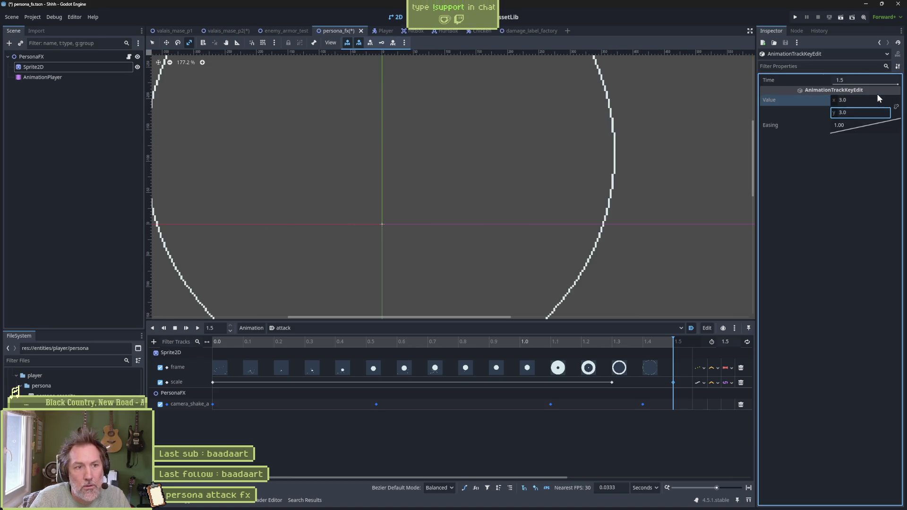
{"action": "key", "text": "ctrl+s"}
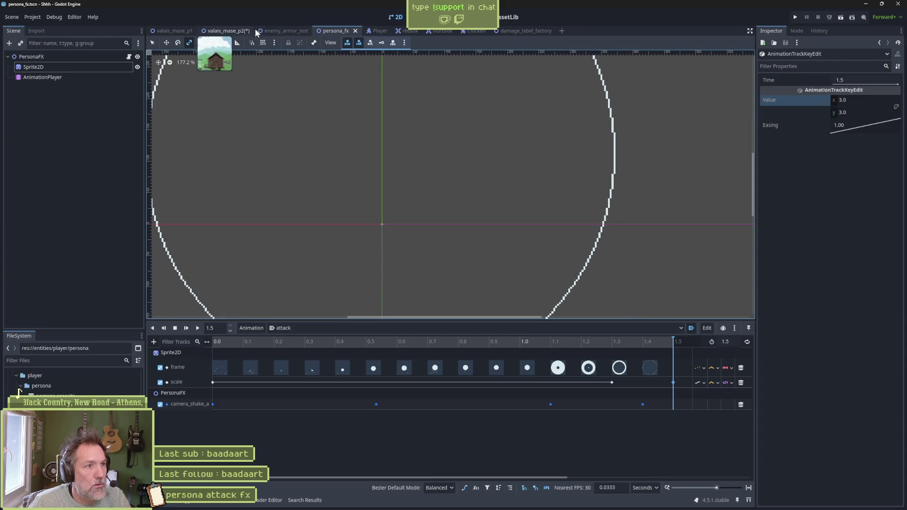
Switch to enemy_armor_test and do a quick test run of it
{"action": "left_click", "coordinate": [275, 31]}
{"action": "key", "text": "F6"}
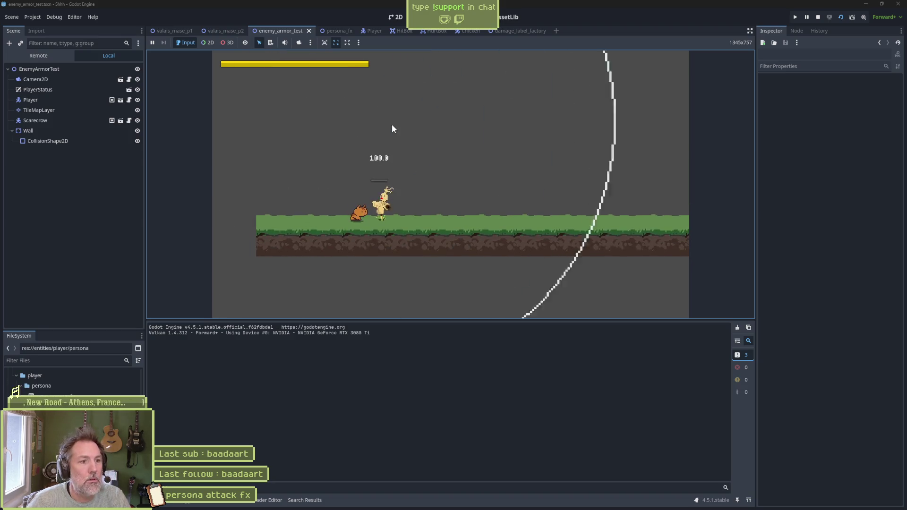
{"action": "key", "text": "F8"}
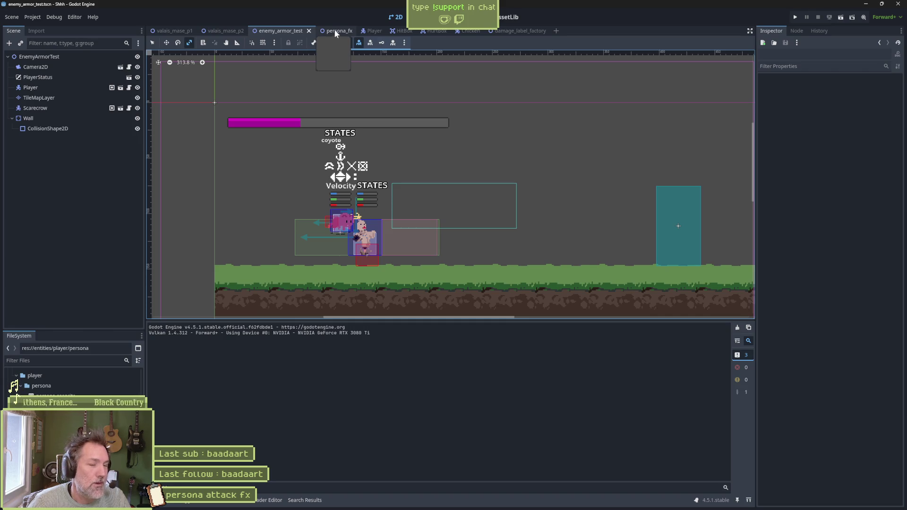
Enable Movie Maker mode and record a run of enemy_armor_test with a larger viewport
{"action": "left_click", "coordinate": [863, 17]}
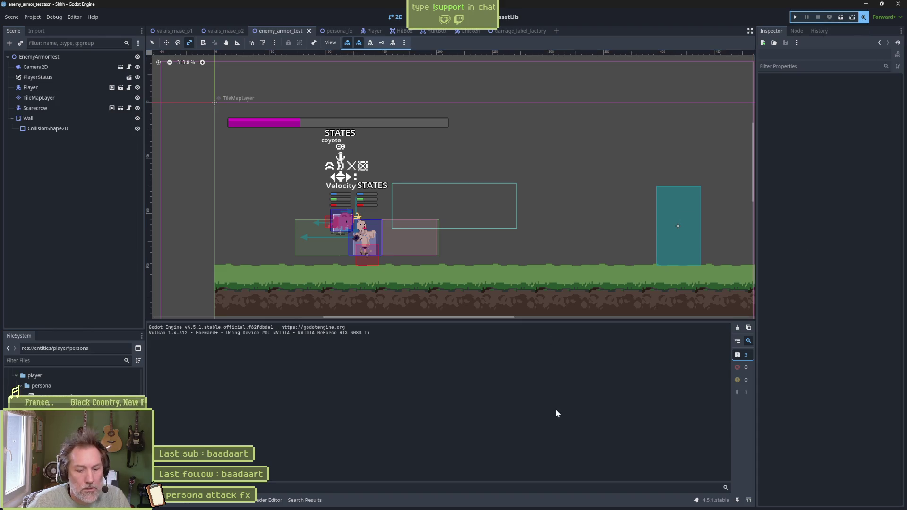
{"action": "left_click_drag", "start_coordinate": [622, 320], "coordinate": [609, 415]}
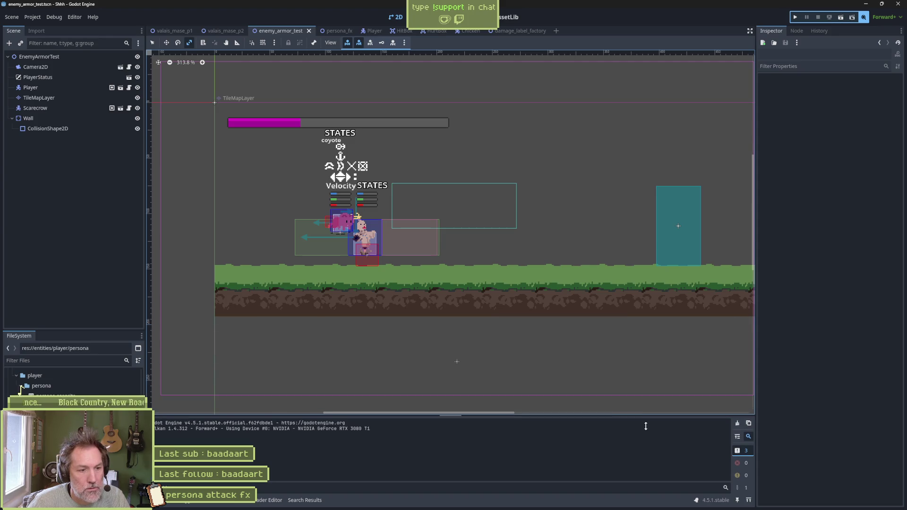
{"action": "key", "text": "F6"}
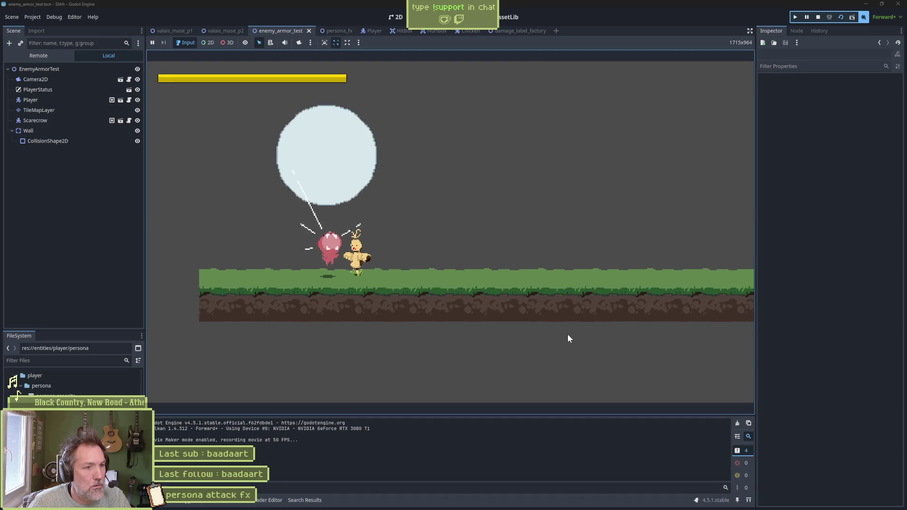
{"action": "key", "text": "F8"}
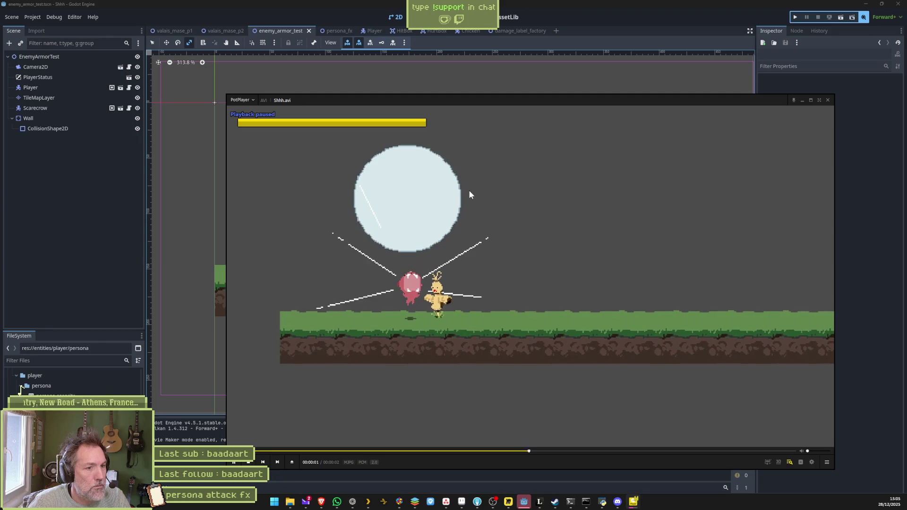
Pause the recorded video and step frame by frame until the persona ring vanishes
{"action": "key", "text": "space"}
{"action": "key", "text": "f"}
{"action": "key", "text": "f"}
{"action": "key", "text": "f"}
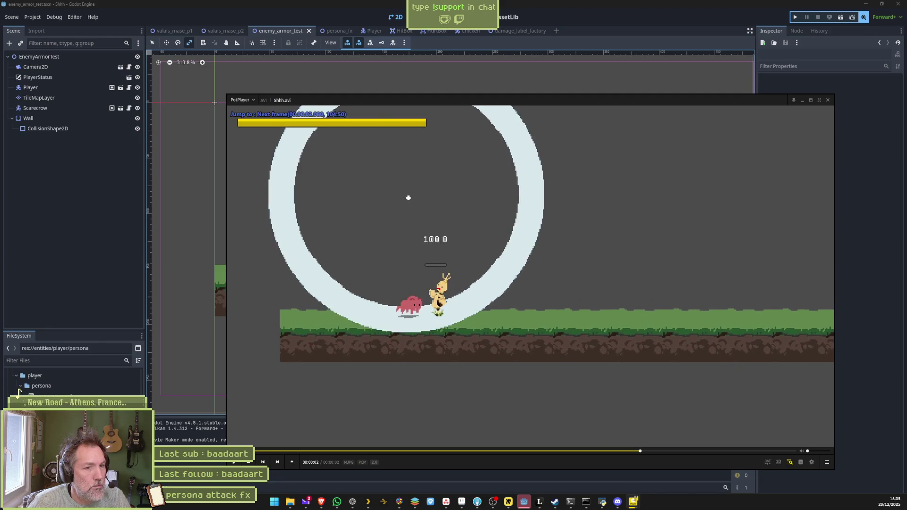
{"action": "key", "text": "f"}
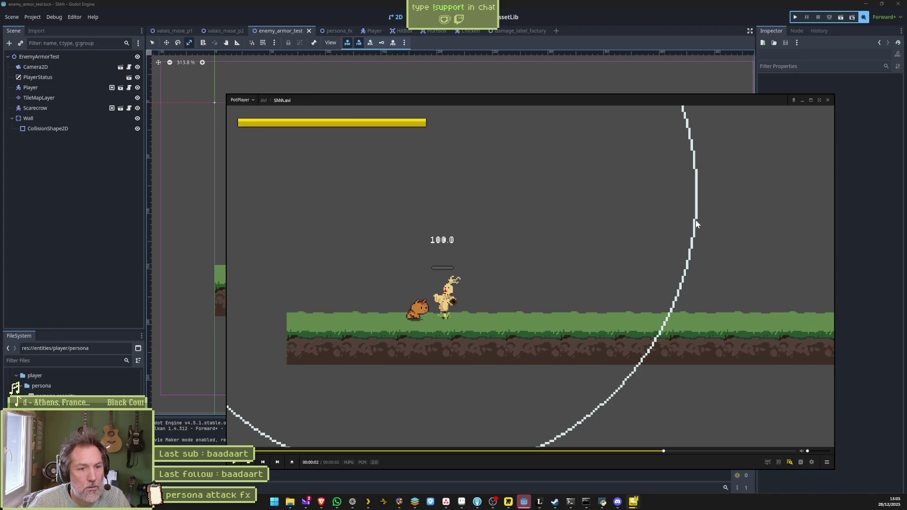
{"action": "key", "text": "f"}
{"action": "key", "text": "f"}
{"action": "key", "text": "f"}
{"action": "key", "text": "f"}
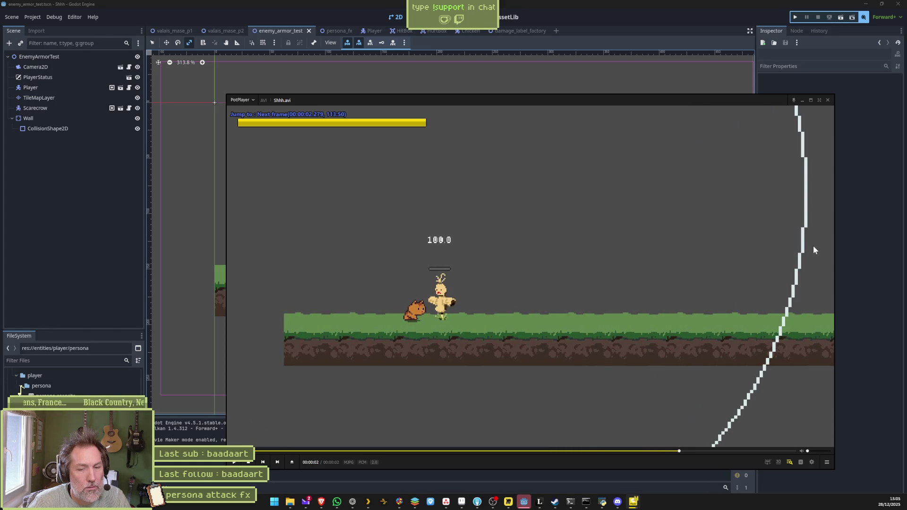
{"action": "key", "text": "f"}
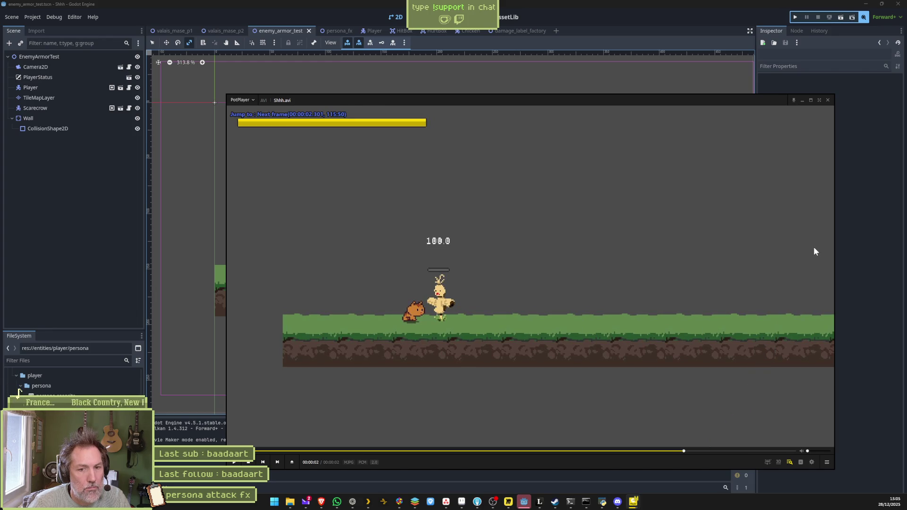
Close PotPlayer and run the valais_mase_p2 level in Godot
{"action": "left_click", "coordinate": [828, 100]}
{"action": "left_click", "coordinate": [226, 30]}
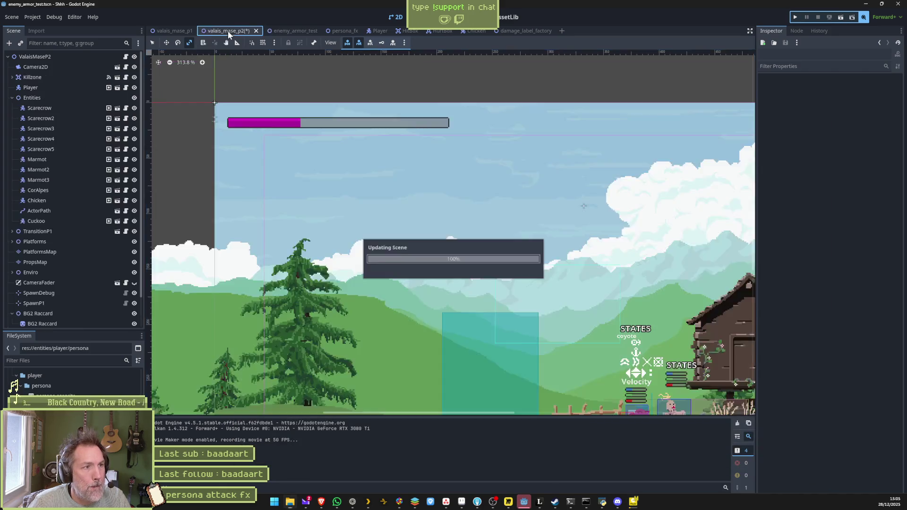
{"action": "key", "text": "F6"}
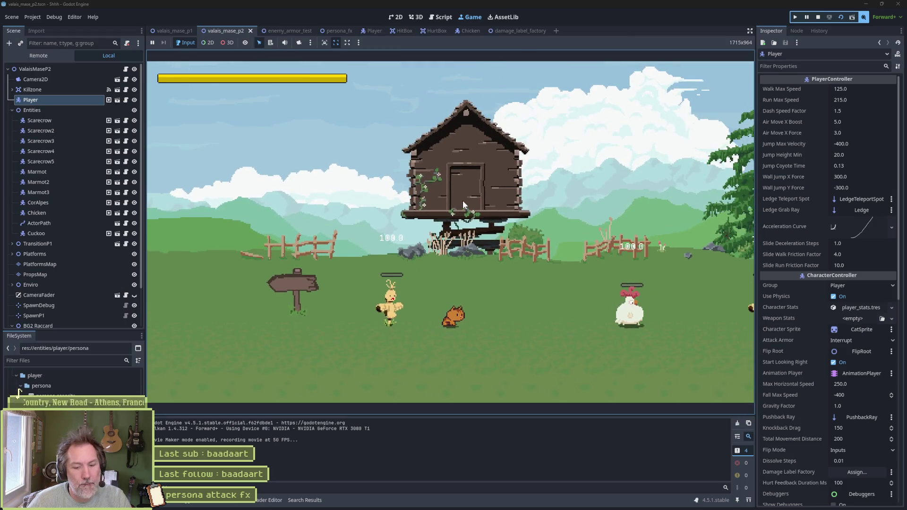
Stop the valais_mase_p2 recording run and close the Shhh.avi clip after watching it
{"action": "key", "text": "F8"}
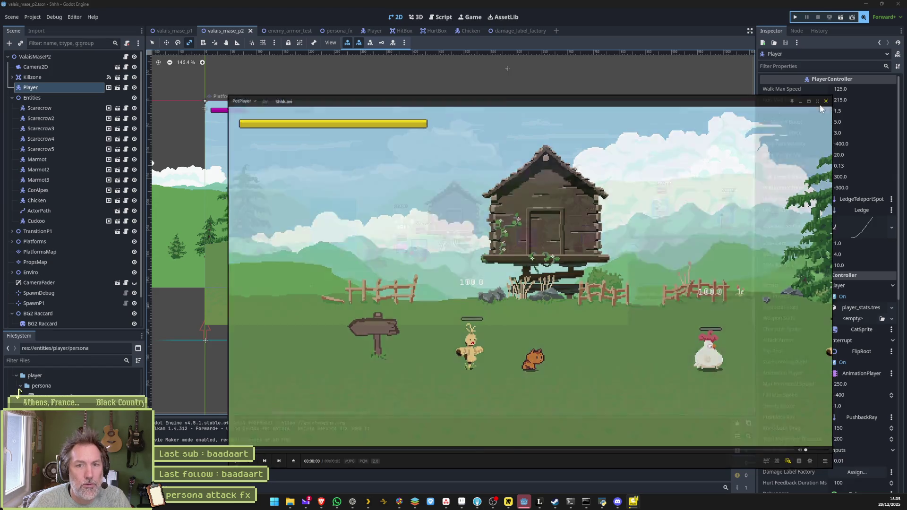
{"action": "left_click", "coordinate": [827, 100]}
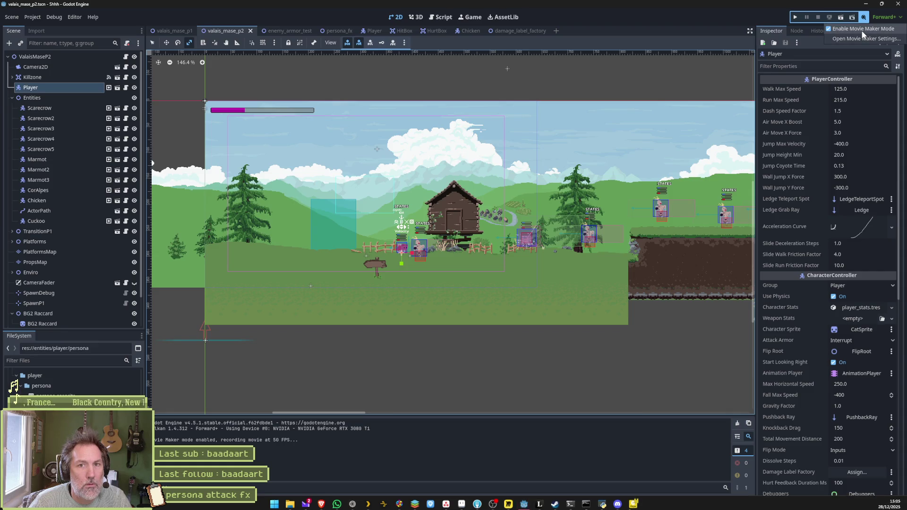
Run valais_mase_p2, land the persona attack on the chicken, walk back left, and stop the game
{"action": "key", "text": "F6"}
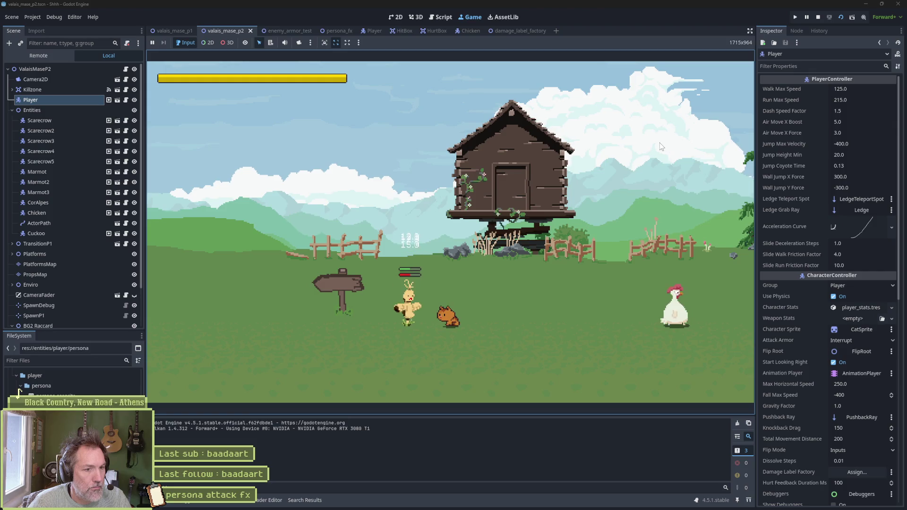
{"action": "key", "text": "Right"}
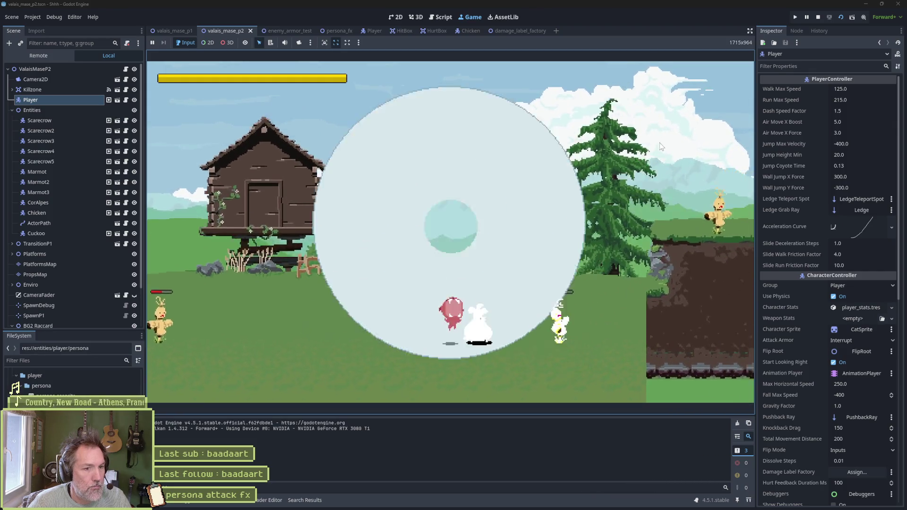
{"action": "key", "text": "Left"}
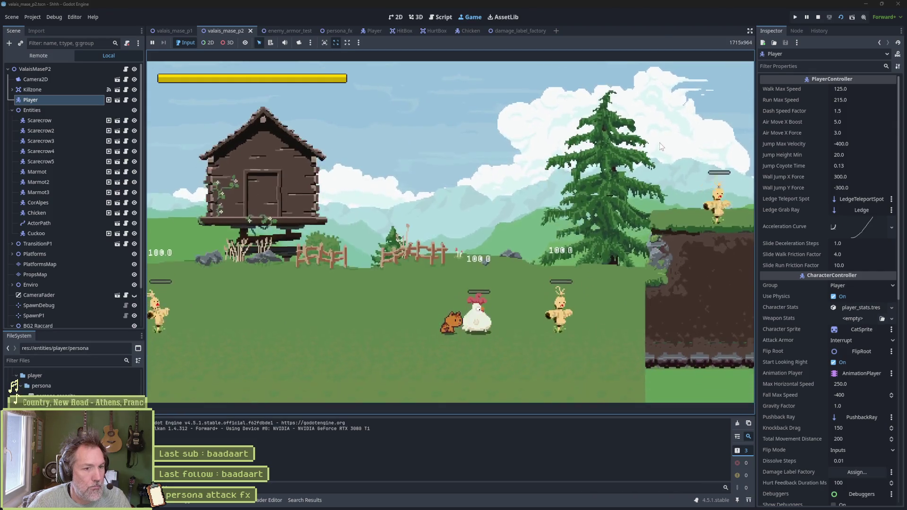
{"action": "key", "text": "F8"}
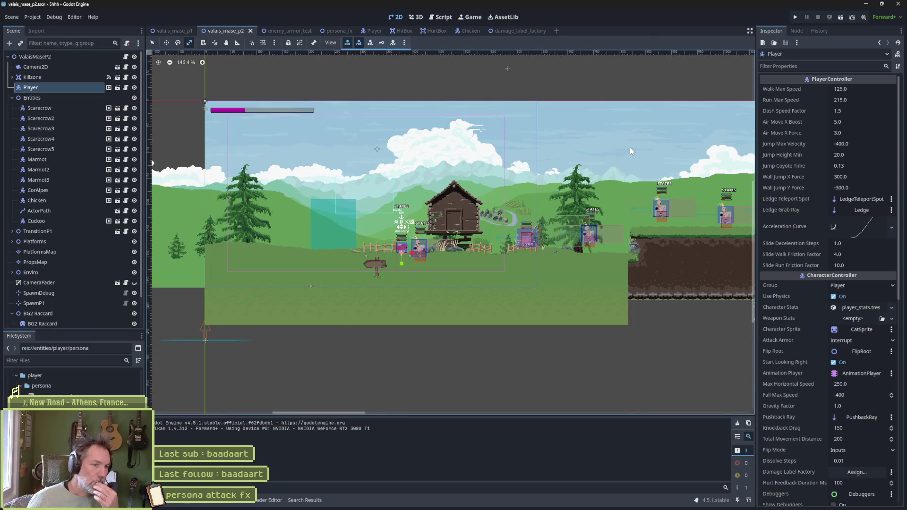
{"action": "mouse_move", "coordinate": [521, 509]}
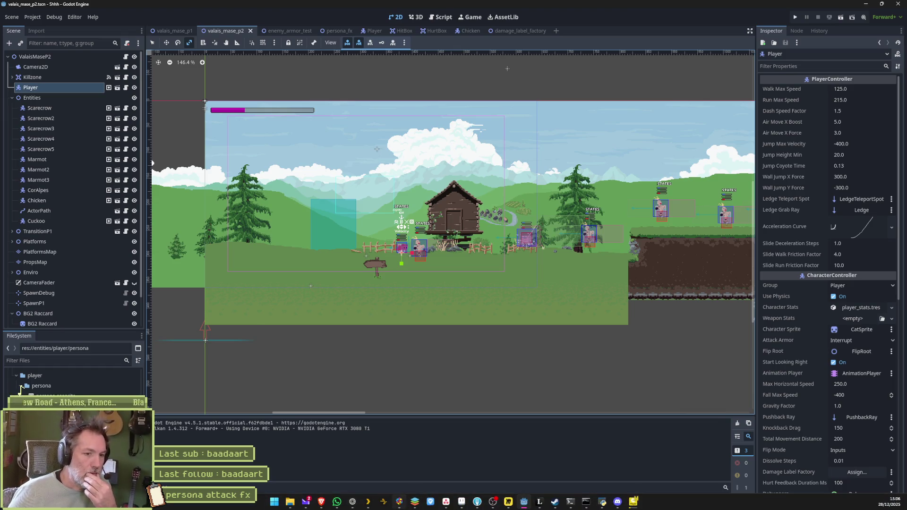
{"action": "left_click", "coordinate": [475, 505]}
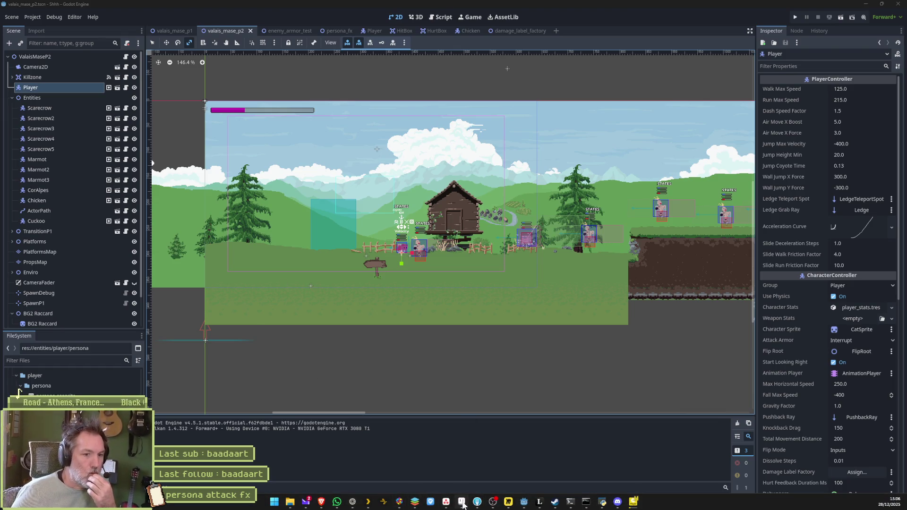
Commit persona_fx.tscn and valais_mase_p2.tscn with the message 'scaled up sprite … to englobe whole screen'
{"action": "left_click", "coordinate": [463, 505]}
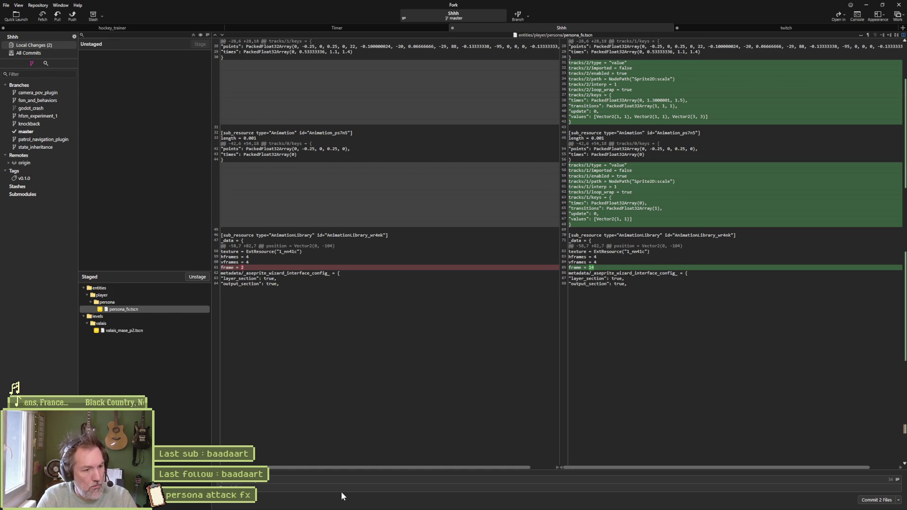
{"action": "type", "text": "ored:"}
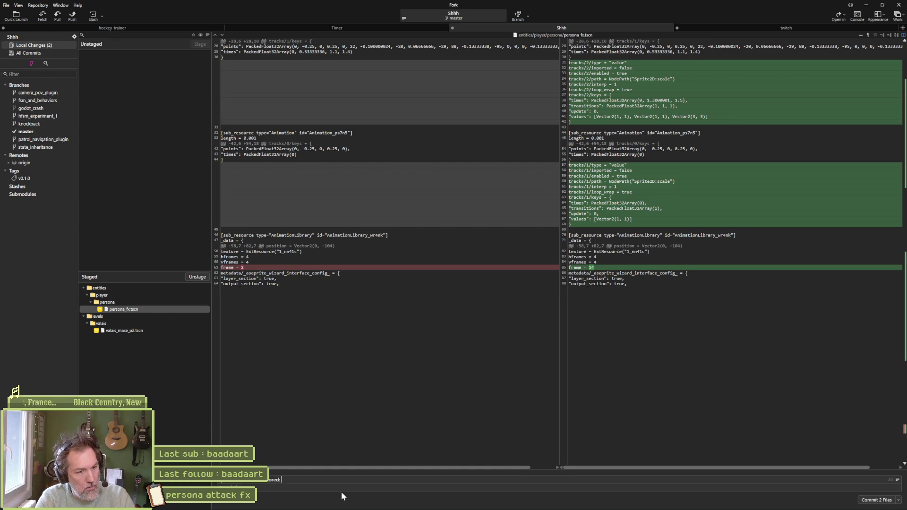
{"action": "type", "text": " scaled up sprite at the end to englobe"}
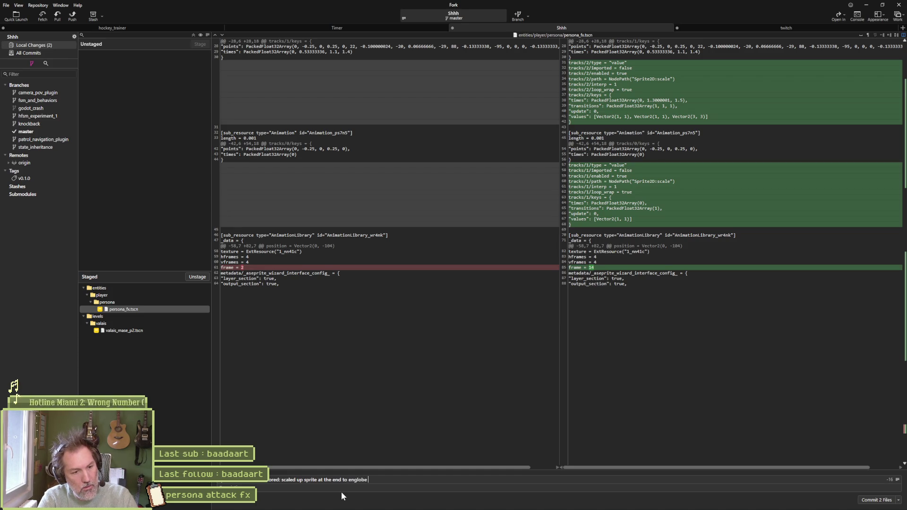
{"action": "type", "text": "whole screen"}
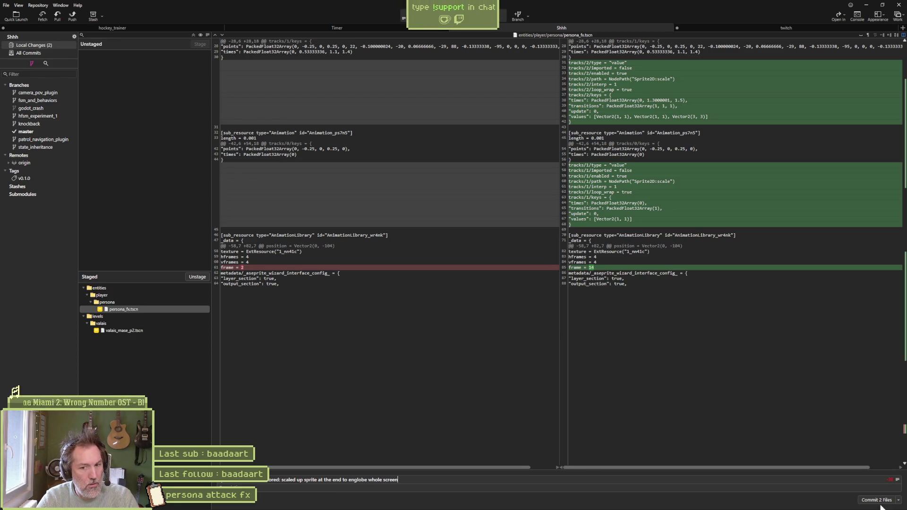
{"action": "left_click", "coordinate": [878, 501]}
{"action": "left_click", "coordinate": [72, 17]}
Dismiss the push prompt, minimize Fork, and bring up the Asana task board
{"action": "key", "text": "Return"}
{"action": "left_click", "coordinate": [865, 6]}
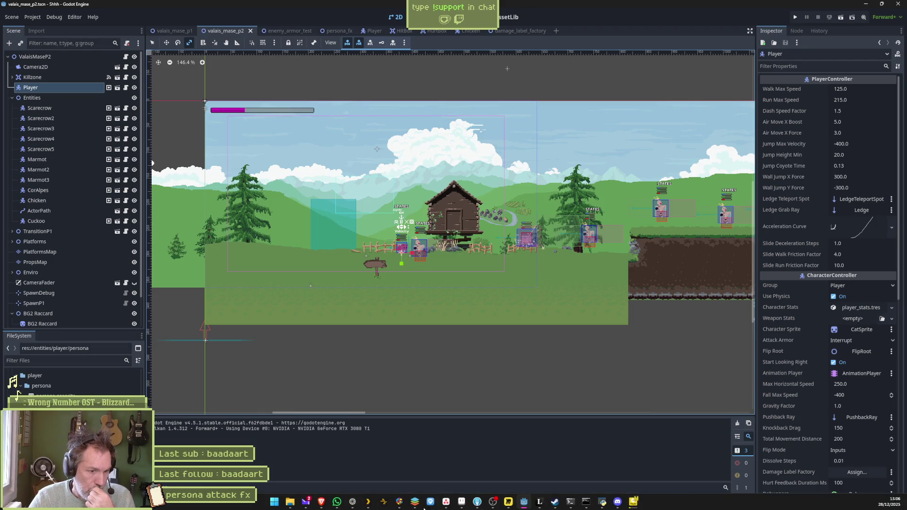
{"action": "left_click", "coordinate": [449, 503]}
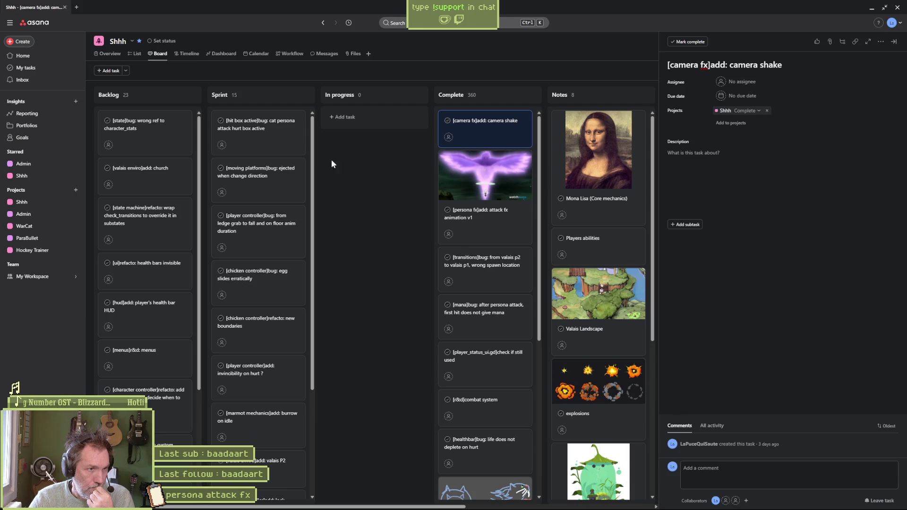
Move the '[hit box active]' cat persona hurt box bug card from Sprint to the top of Backlog, then return to Godot
{"action": "left_click", "coordinate": [279, 134]}
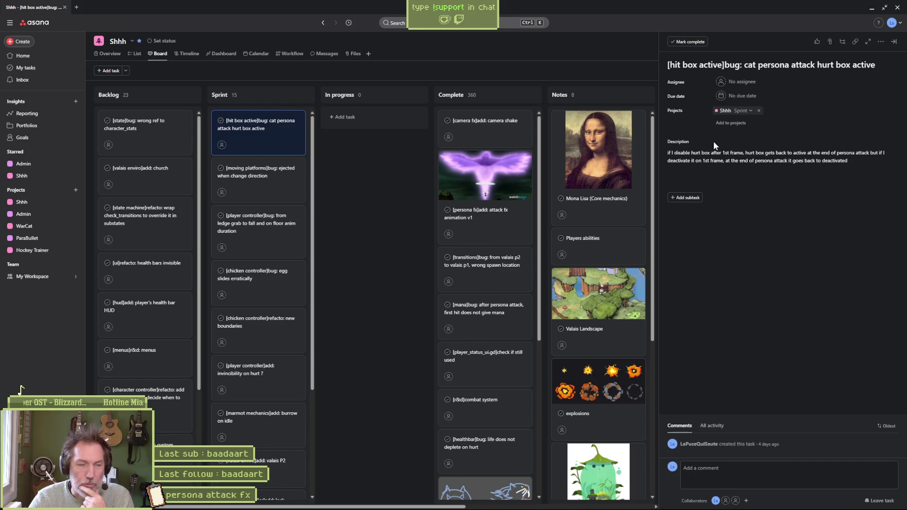
{"action": "left_click_drag", "start_coordinate": [263, 128], "coordinate": [147, 126]}
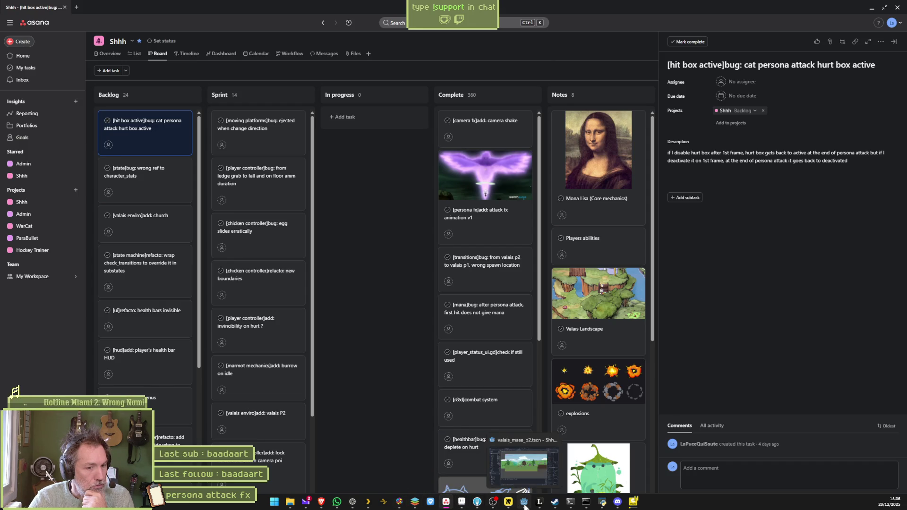
{"action": "left_click", "coordinate": [524, 503]}
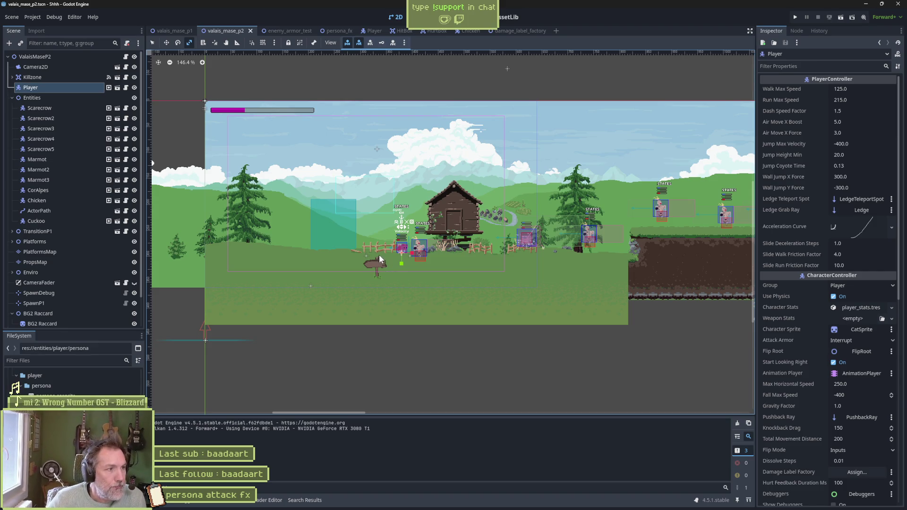
{"action": "mouse_move", "coordinate": [447, 504]}
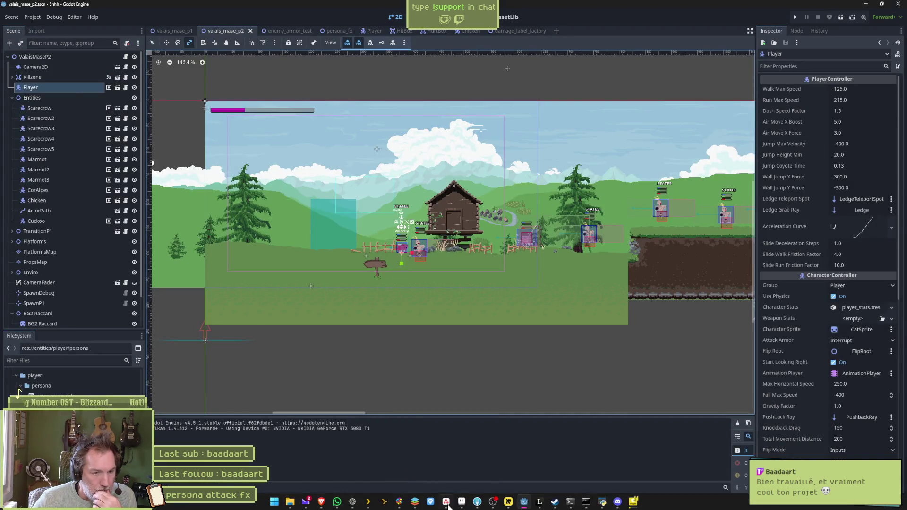
{"action": "left_click", "coordinate": [445, 502]}
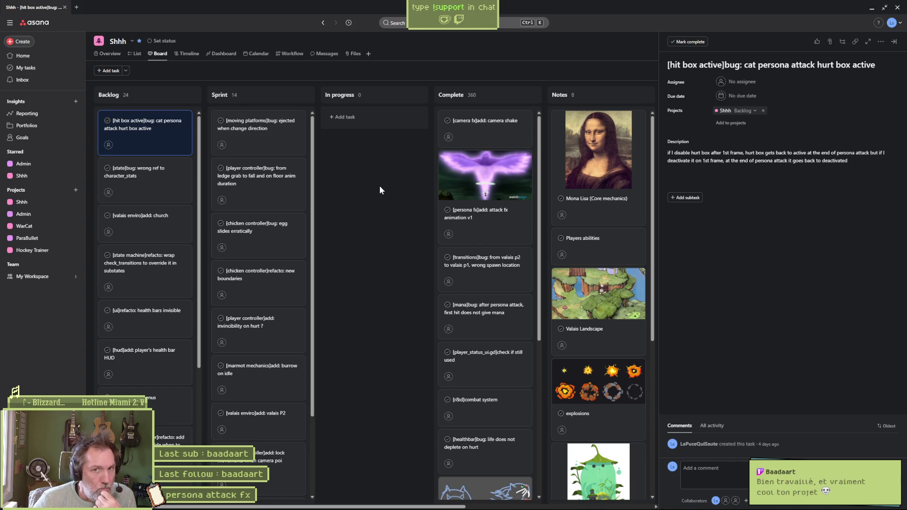
{"action": "mouse_move", "coordinate": [453, 506]}
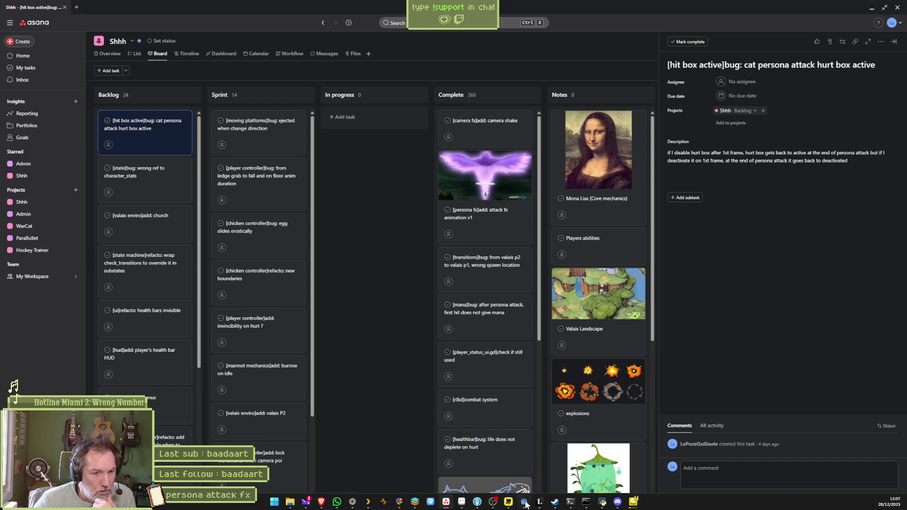
{"action": "left_click", "coordinate": [485, 465]}
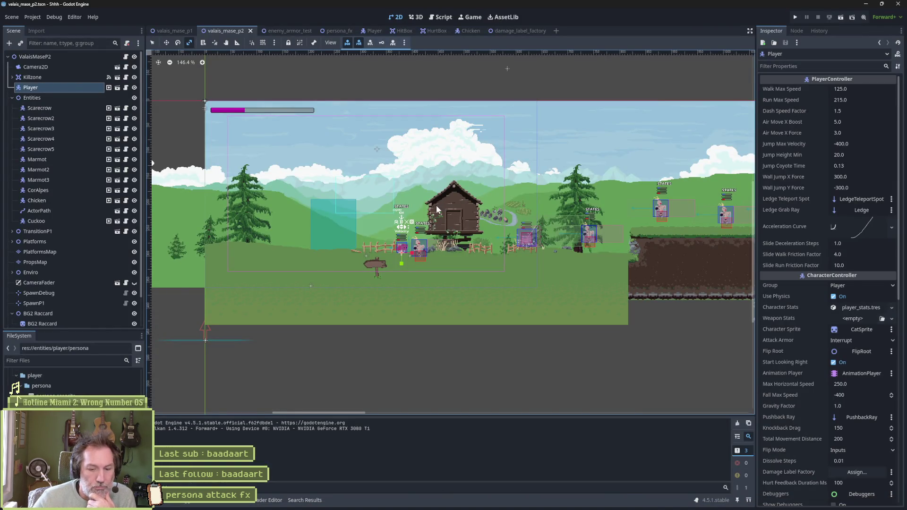
{"action": "key", "text": "F5"}
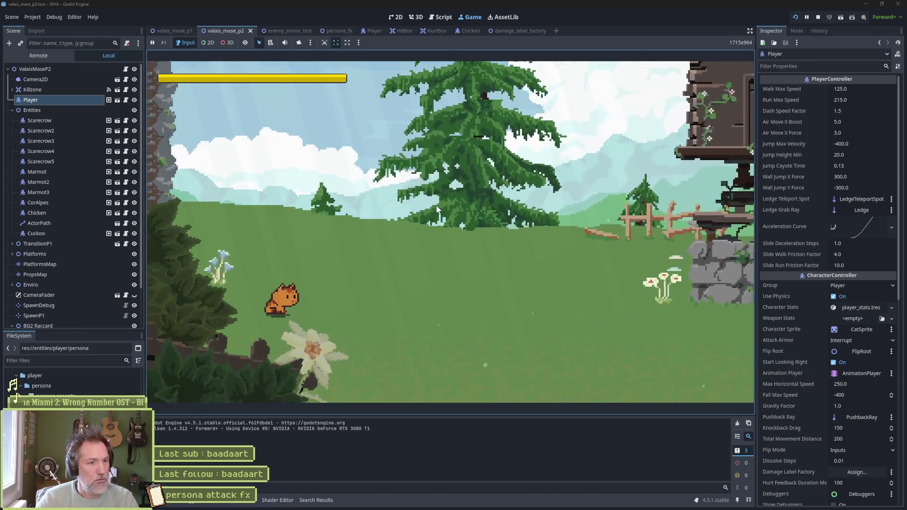
{"action": "key", "text": "Right"}
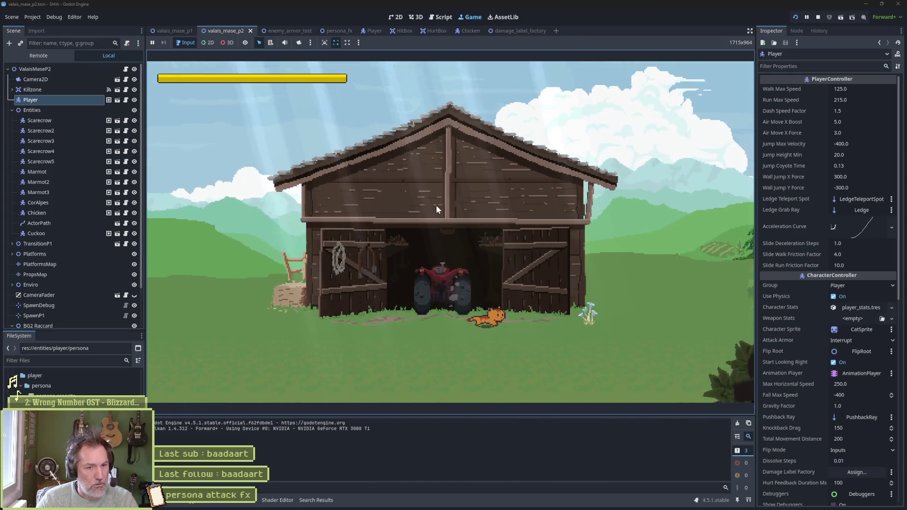
{"action": "key", "text": "space"}
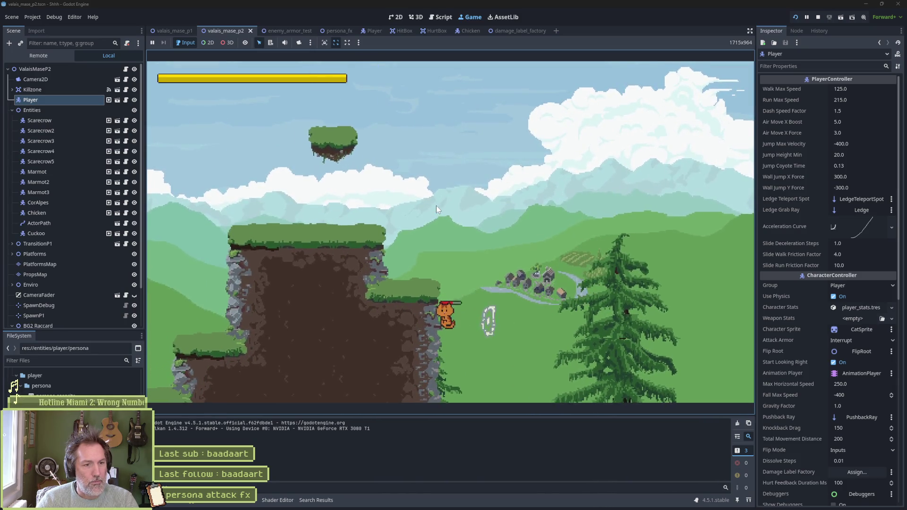
{"action": "key", "text": "F8"}
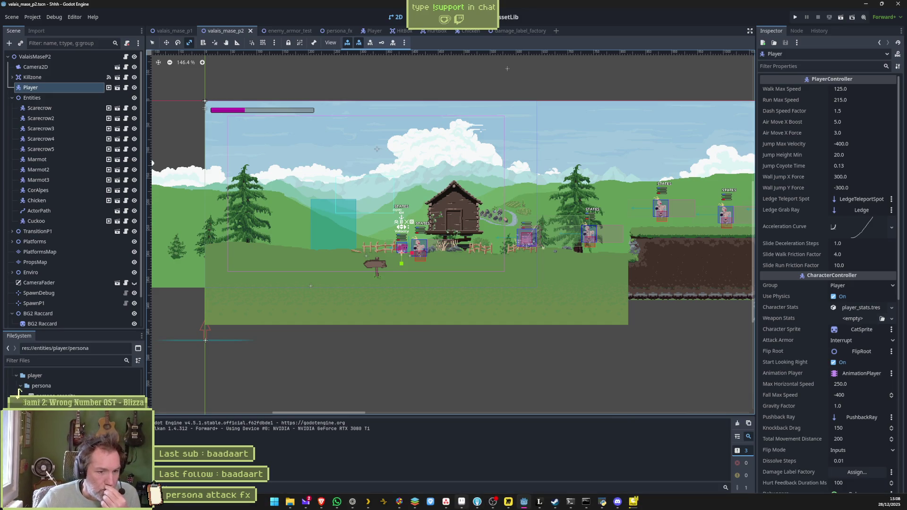
{"action": "mouse_move", "coordinate": [467, 506]}
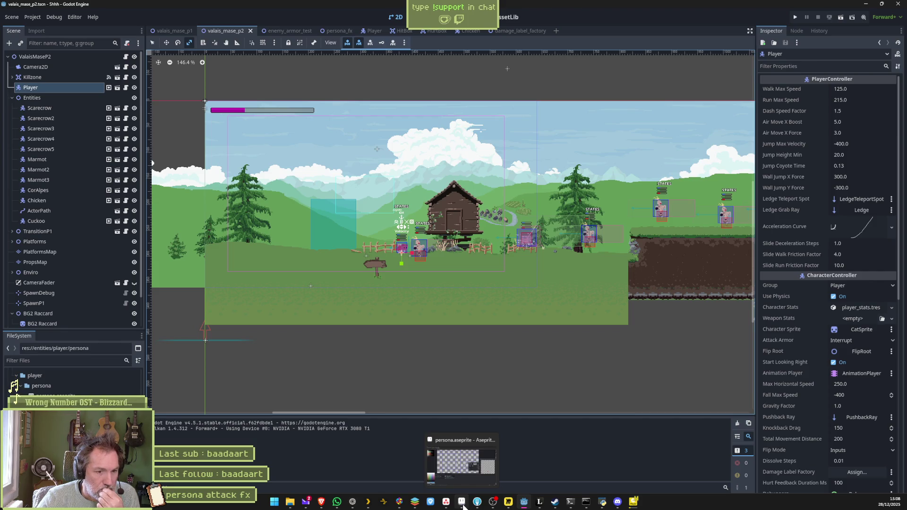
{"action": "left_click", "coordinate": [508, 502]}
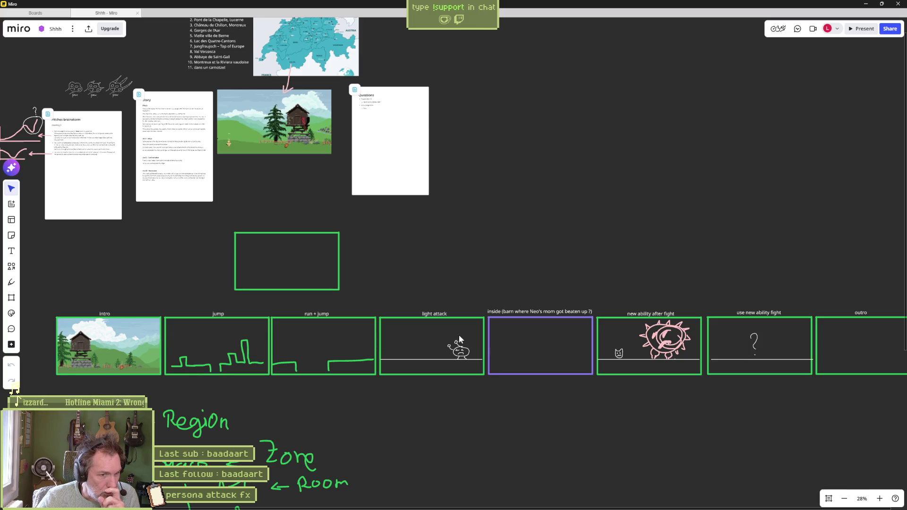
{"action": "mouse_move", "coordinate": [475, 260]}
{"action": "left_mouse_down"}
{"action": "mouse_move", "coordinate": [571, 404]}
{"action": "mouse_move", "coordinate": [597, 414]}
{"action": "left_mouse_up"}
{"action": "left_click", "coordinate": [522, 380]}
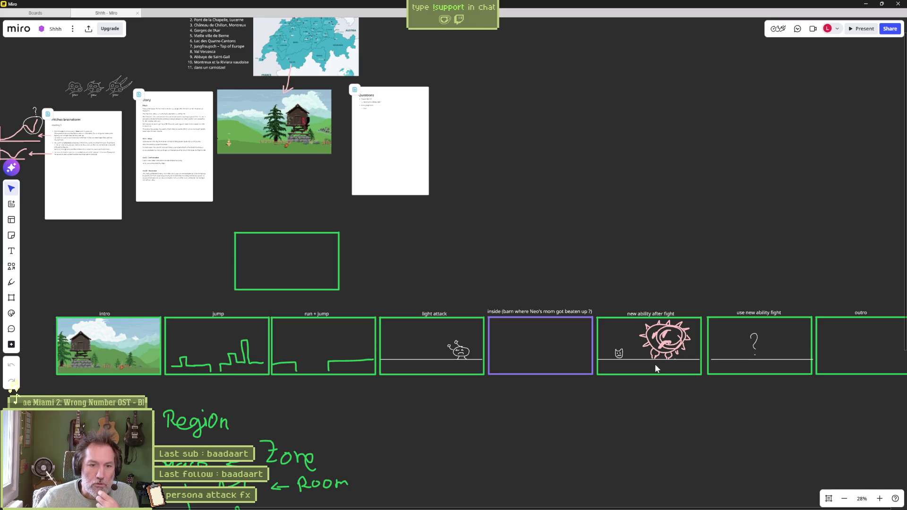
{"action": "scroll", "coordinate": [655, 364], "scroll_direction": "up", "scroll_amount": 3}
{"action": "scroll", "coordinate": [499, 358], "scroll_direction": "up", "scroll_amount": 3}
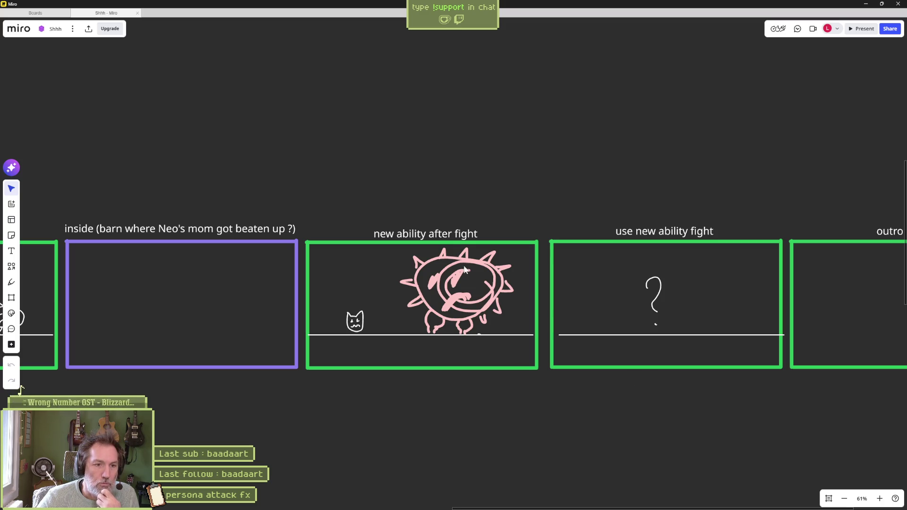
{"action": "scroll", "coordinate": [775, 407], "scroll_direction": "right", "scroll_amount": 8}
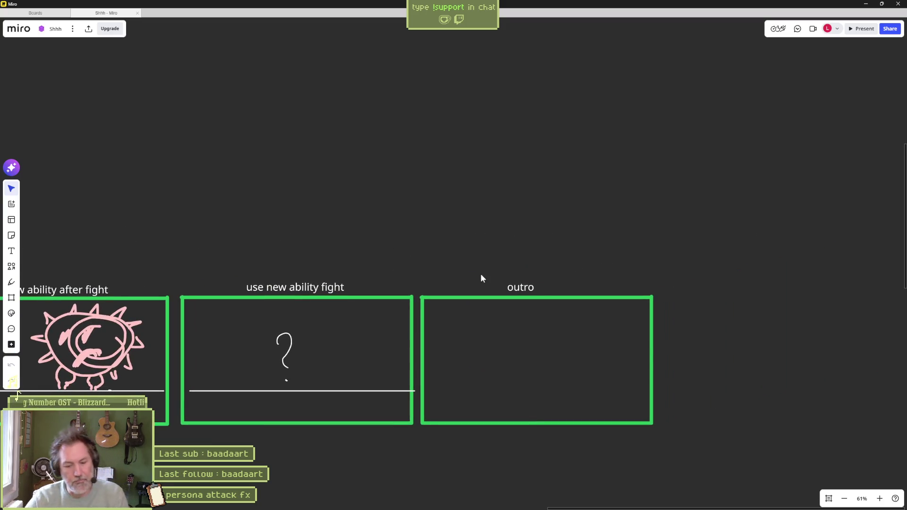
{"action": "left_click", "coordinate": [865, 3]}
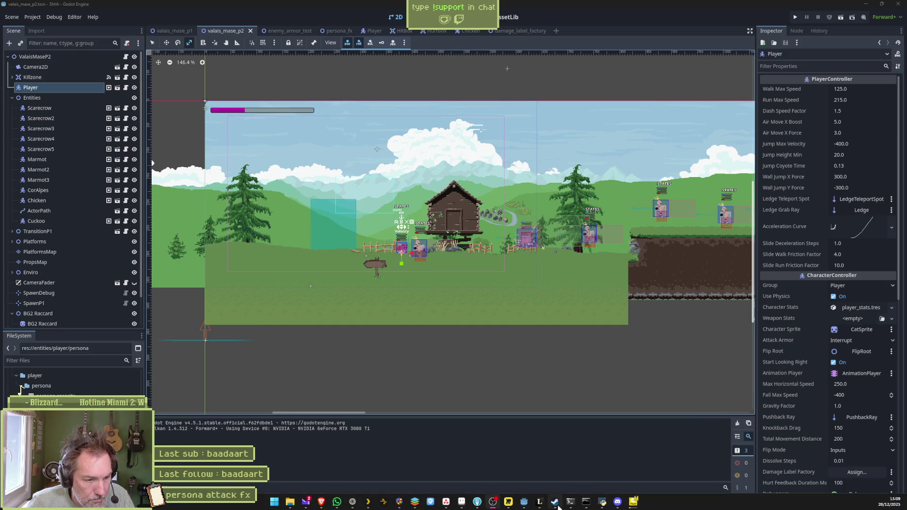
Open Modes_Cats_A3_v2.png from File Explorer in ImageGlass
{"action": "mouse_move", "coordinate": [529, 507]}
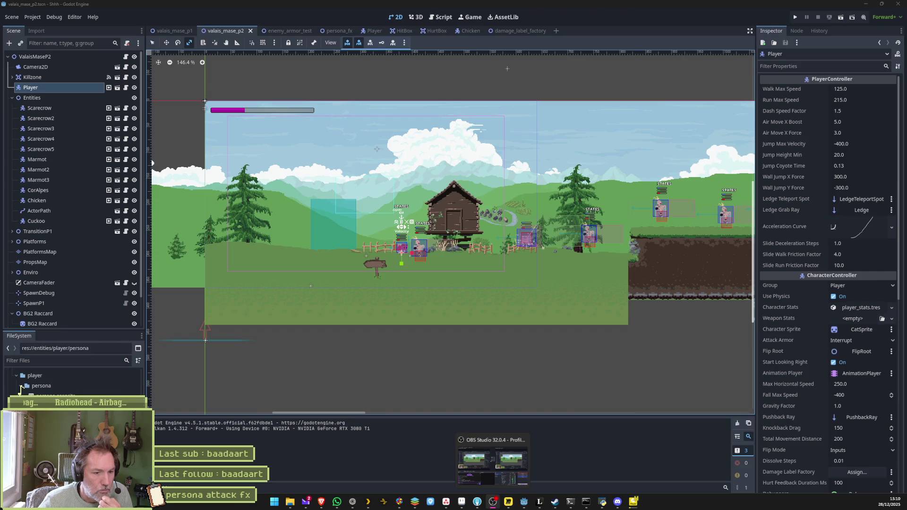
{"action": "mouse_move", "coordinate": [298, 504]}
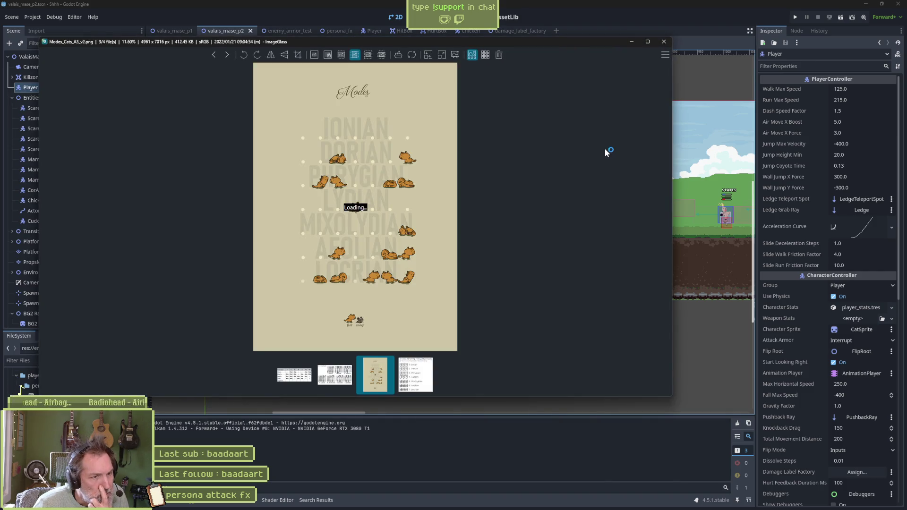
Maximize ImageGlass, zoom in and out on the Modes cats poster, then close the viewer
{"action": "left_click", "coordinate": [647, 42]}
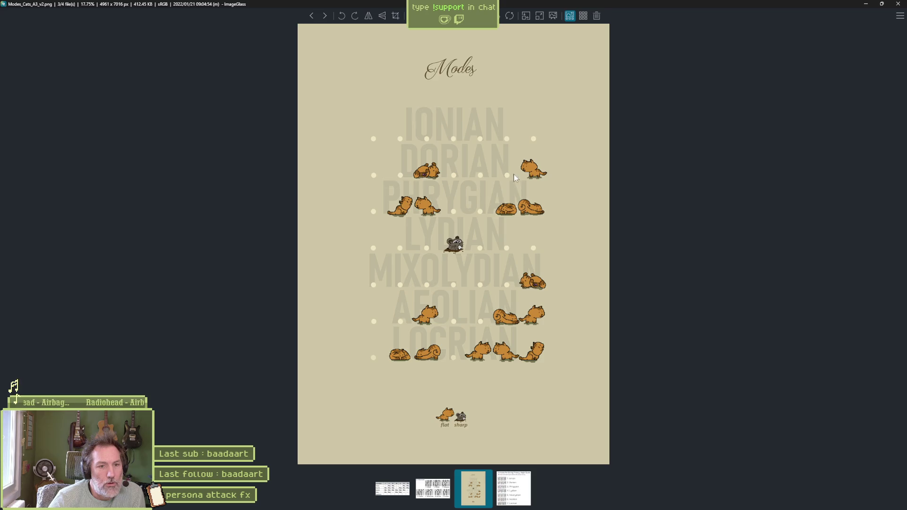
{"action": "scroll", "coordinate": [429, 220], "scroll_direction": "up", "scroll_amount": 5}
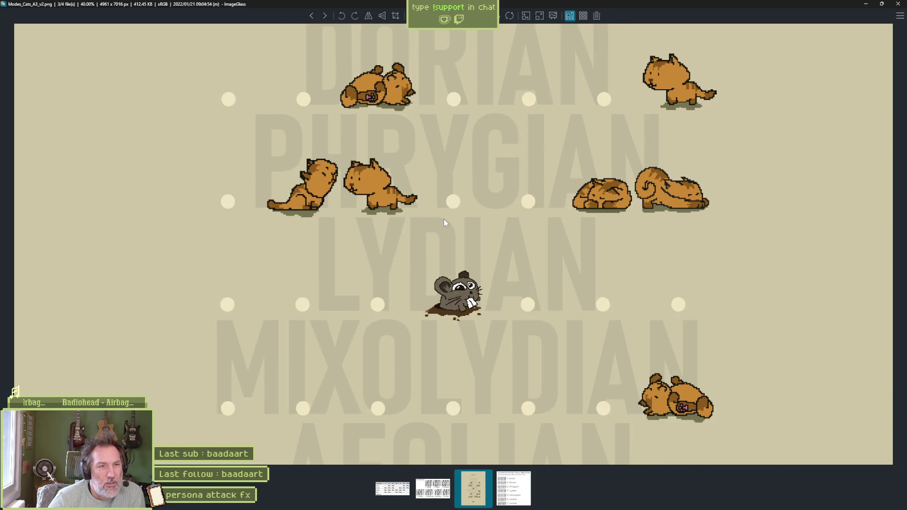
{"action": "scroll", "coordinate": [443, 219], "scroll_direction": "down", "scroll_amount": 5}
{"action": "left_click", "coordinate": [898, 4]}
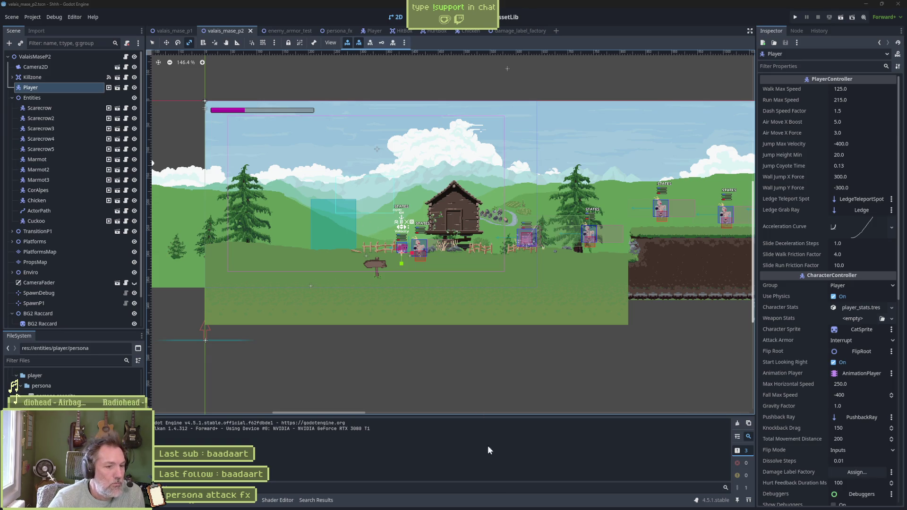
Switch to the Miro storyboard with the 'use new ability fight' and 'outro' frames
{"action": "mouse_move", "coordinate": [508, 503]}
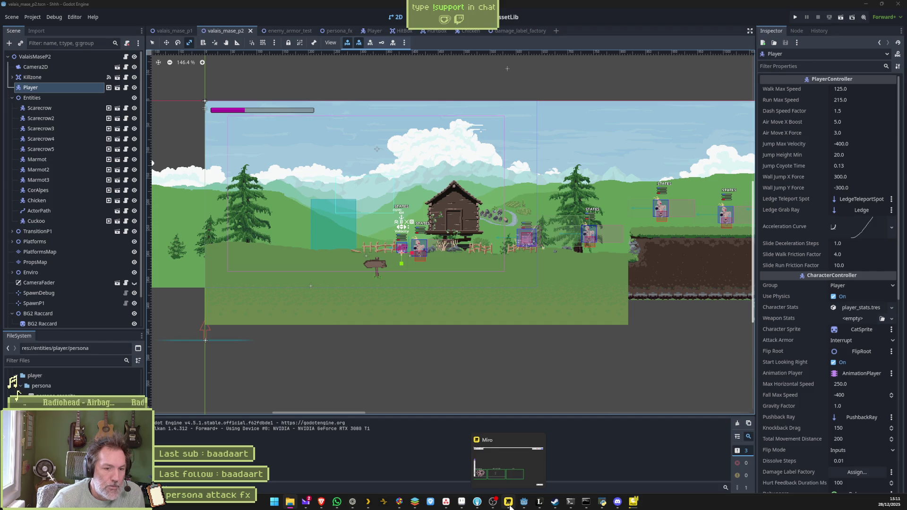
{"action": "left_click", "coordinate": [508, 502]}
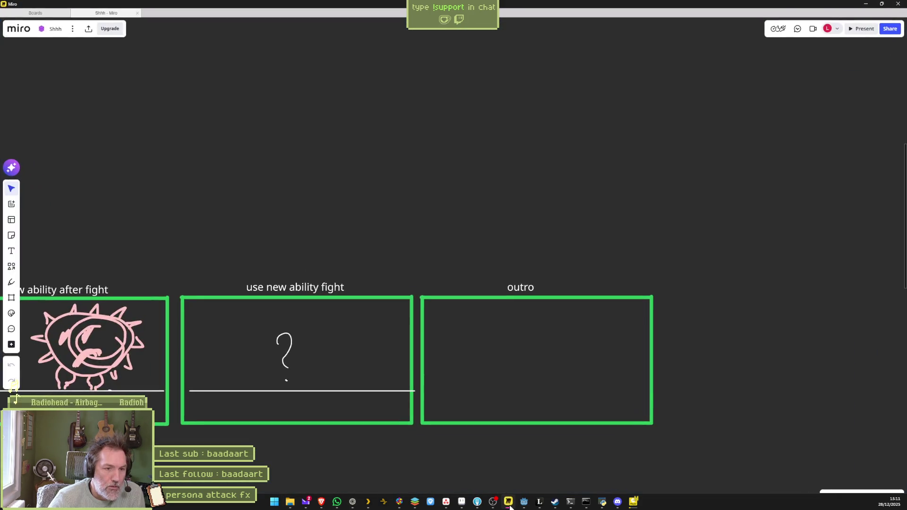
{"action": "scroll", "coordinate": [355, 276], "scroll_direction": "down", "scroll_amount": 5}
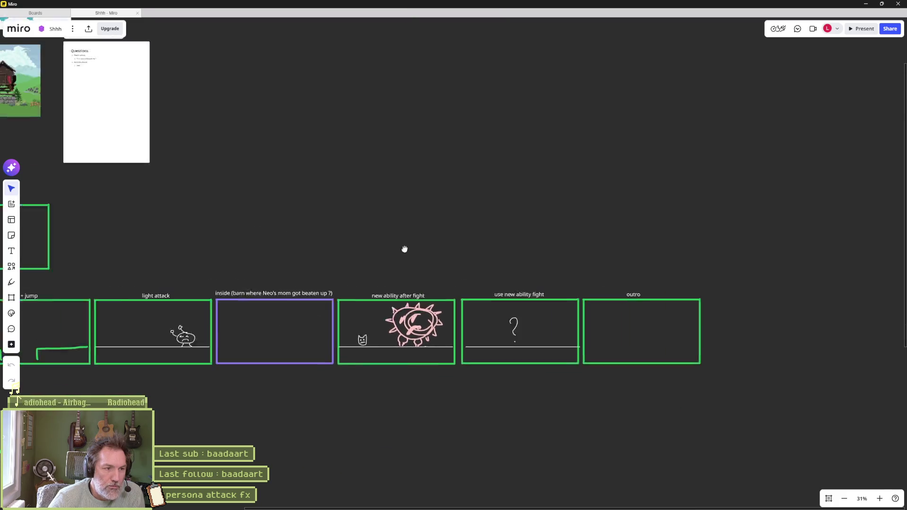
{"action": "left_click_drag", "start_coordinate": [290, 256], "coordinate": [382, 255]}
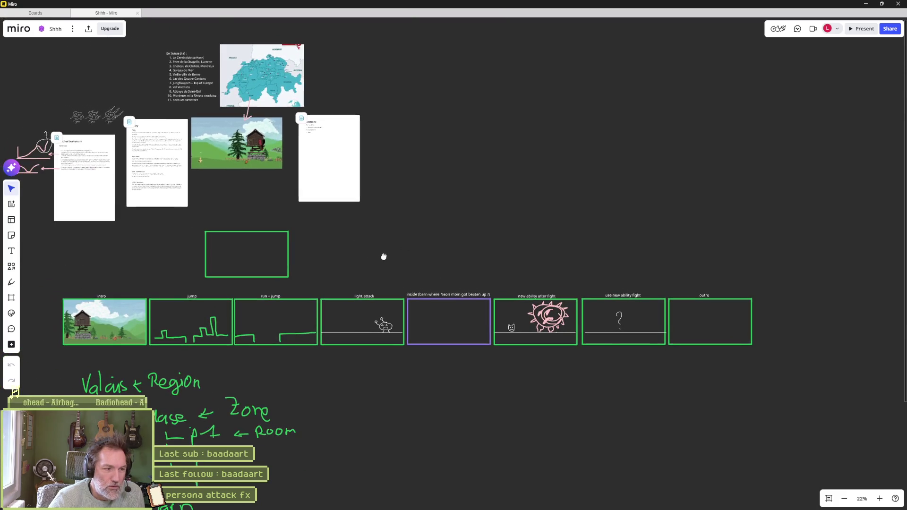